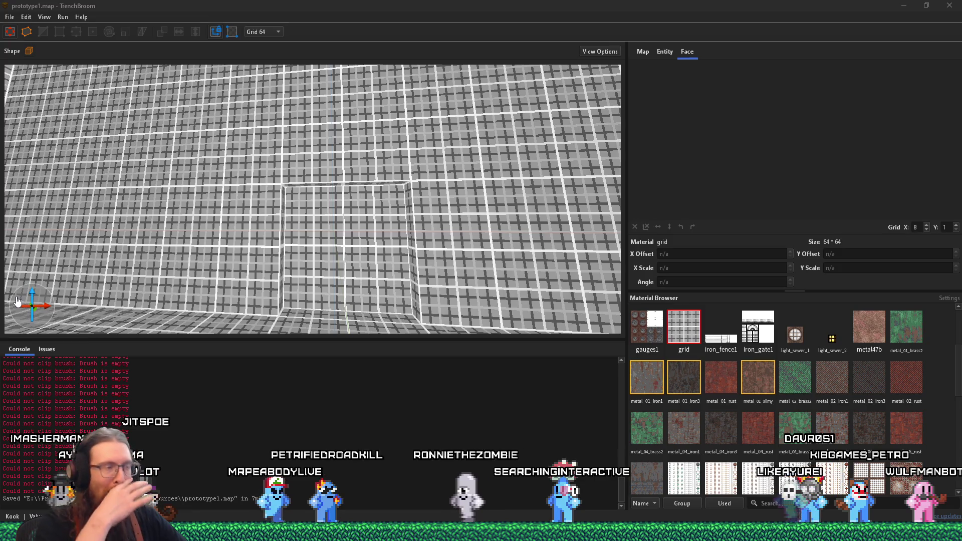
Compile prototype1.map with the qbsp profile and close the compile window after exit code 0.
{"action": "left_click", "coordinate": [26, 16]}
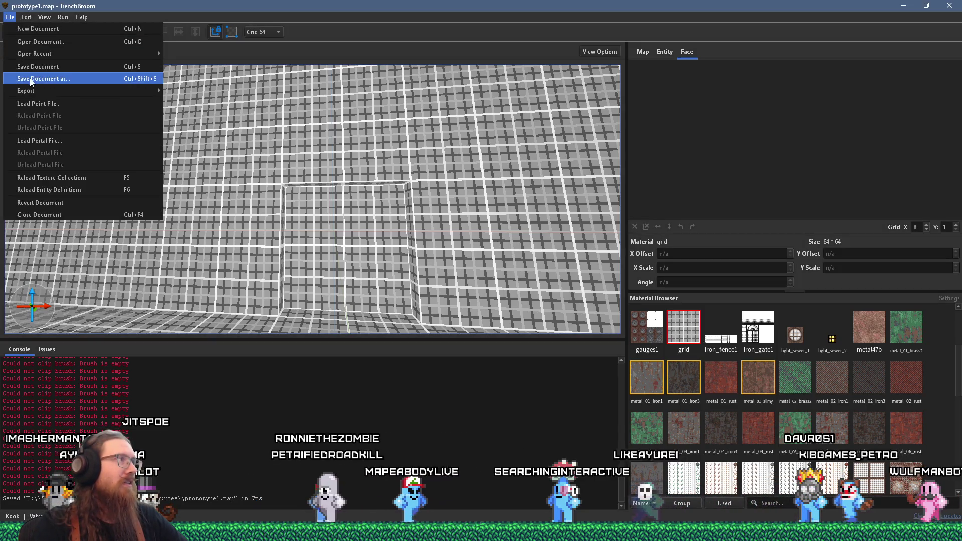
{"action": "left_click", "coordinate": [63, 17]}
{"action": "left_click", "coordinate": [70, 25]}
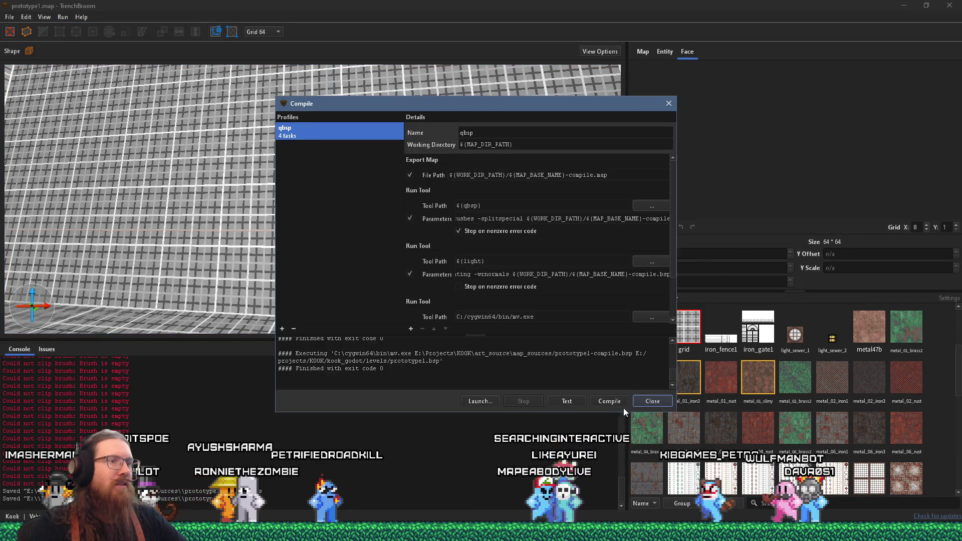
{"action": "left_click", "coordinate": [653, 402]}
{"action": "key", "text": "alt+Tab"}
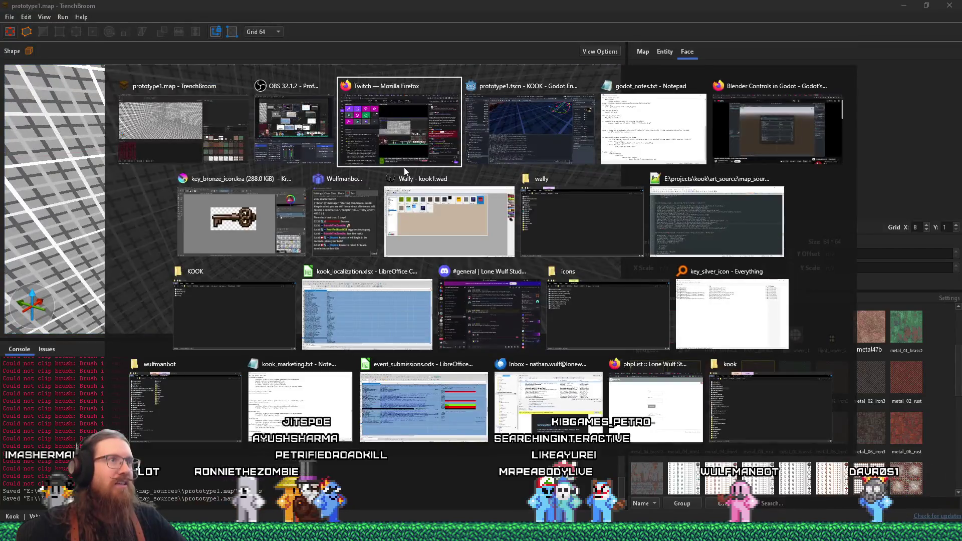
Set the corridor light CageLightWall17's colour to warm peach ffdcab.
{"action": "key", "text": "alt+Tab"}
{"action": "scroll", "coordinate": [419, 167], "scroll_direction": "down", "scroll_amount": 4}
{"action": "mouse_move", "coordinate": [409, 166]}
{"action": "left_mouse_down"}
{"action": "mouse_move", "coordinate": [387, 161]}
{"action": "mouse_move", "coordinate": [484, 129]}
{"action": "mouse_move", "coordinate": [501, 150]}
{"action": "mouse_move", "coordinate": [464, 135]}
{"action": "mouse_move", "coordinate": [465, 163]}
{"action": "mouse_move", "coordinate": [428, 155]}
{"action": "mouse_move", "coordinate": [408, 166]}
{"action": "left_mouse_up"}
{"action": "left_click", "coordinate": [566, 221]}
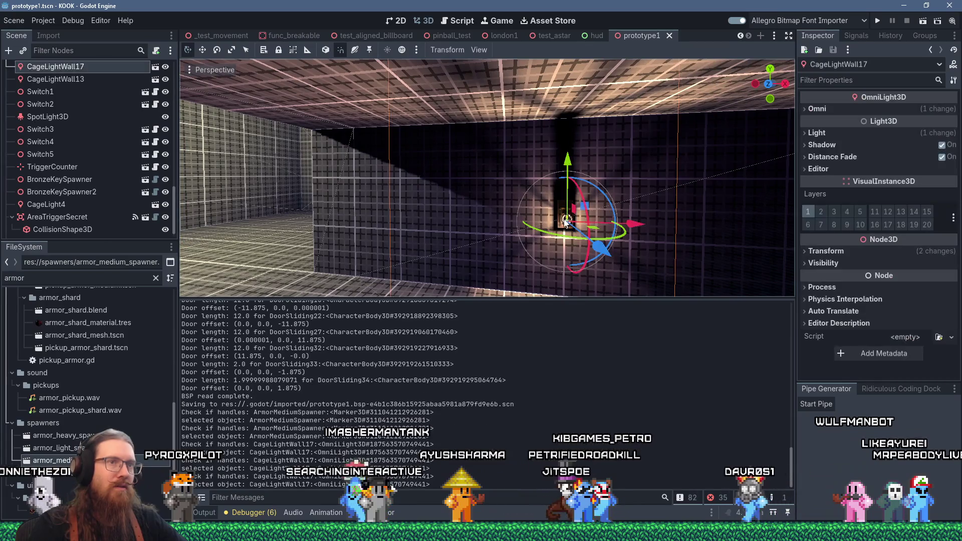
{"action": "left_click", "coordinate": [926, 133]}
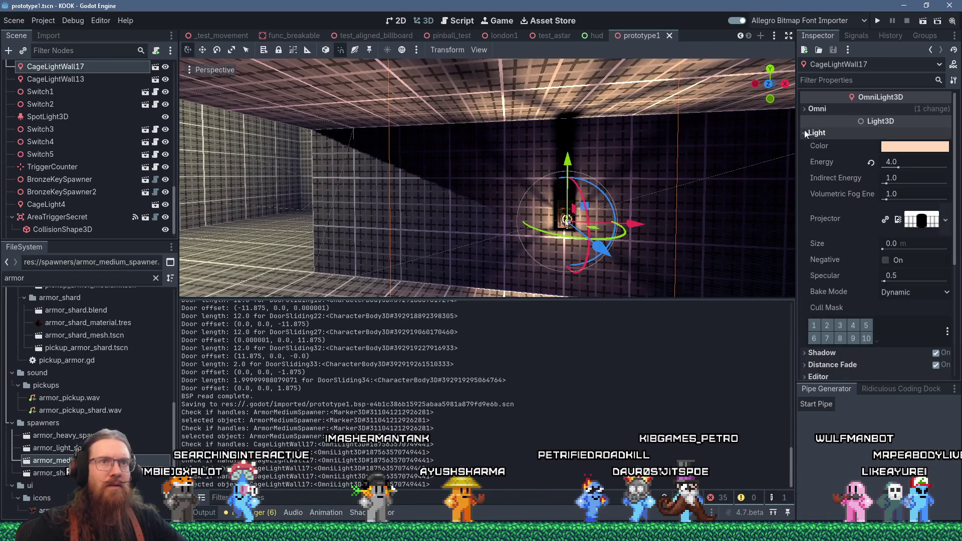
{"action": "left_click", "coordinate": [928, 150]}
{"action": "left_click_drag", "start_coordinate": [906, 278], "coordinate": [883, 290]}
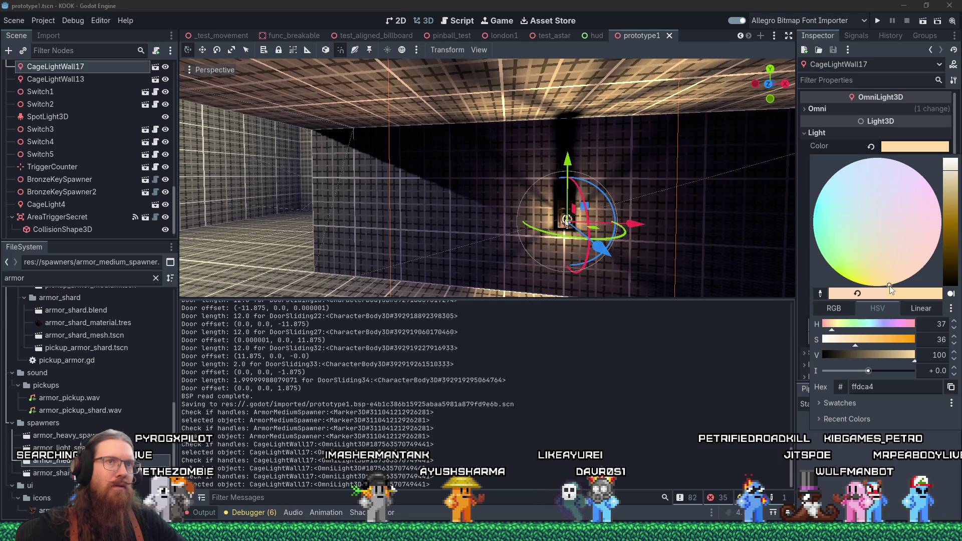
{"action": "left_click_drag", "start_coordinate": [890, 286], "coordinate": [895, 288]}
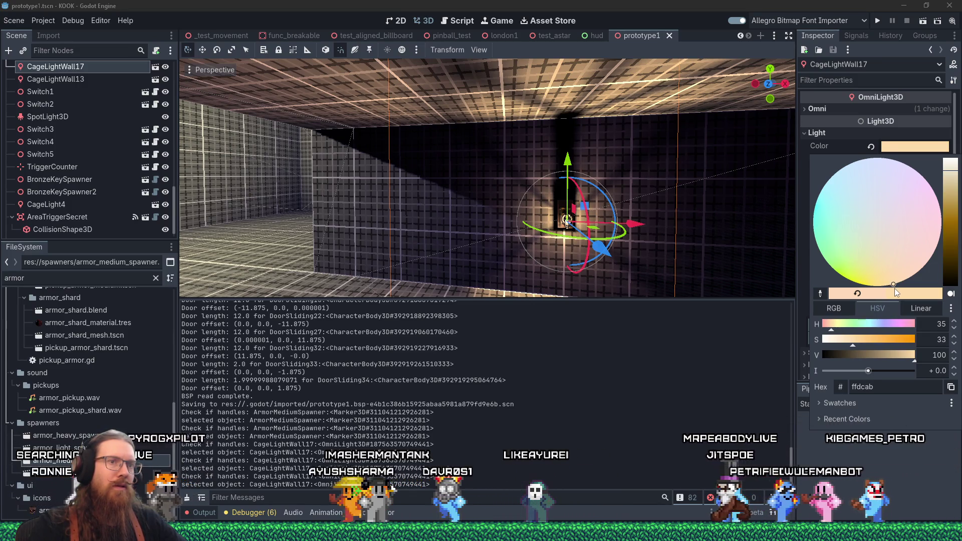
{"action": "left_click", "coordinate": [497, 231]}
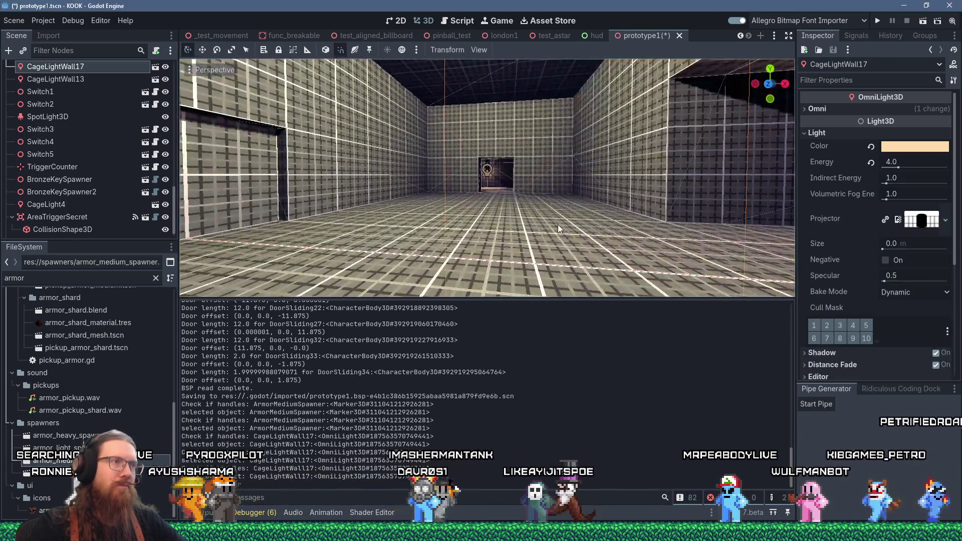
Duplicate CageLightWall17 into CageLightWall18, cancelling an accidental move.
{"action": "scroll", "coordinate": [543, 233], "scroll_direction": "down", "scroll_amount": 5}
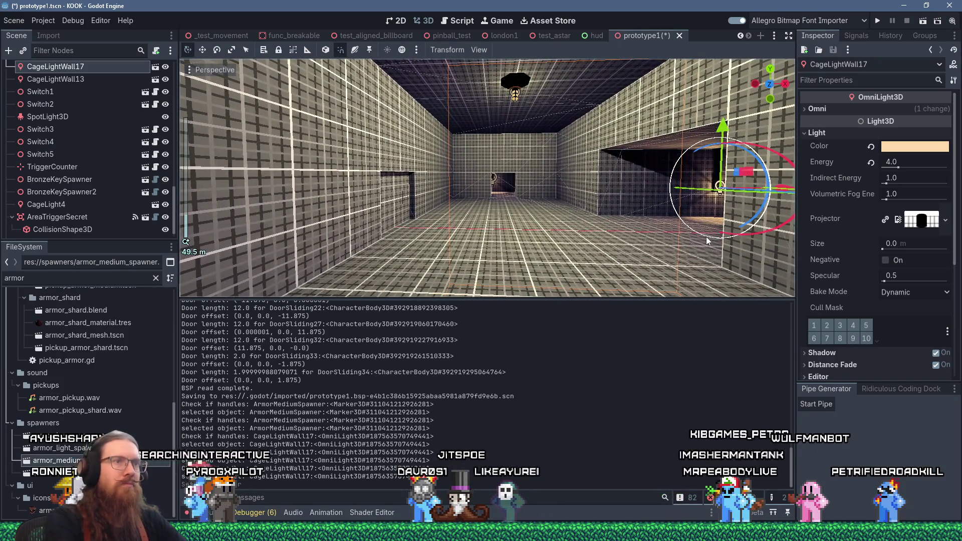
{"action": "key", "text": "ctrl+d"}
{"action": "mouse_move", "coordinate": [706, 236]}
{"action": "left_mouse_down"}
{"action": "mouse_move", "coordinate": [637, 185]}
{"action": "mouse_move", "coordinate": [645, 199]}
{"action": "mouse_move", "coordinate": [700, 178]}
{"action": "mouse_move", "coordinate": [653, 179]}
{"action": "left_mouse_up"}
{"action": "right_click", "coordinate": [652, 179]}
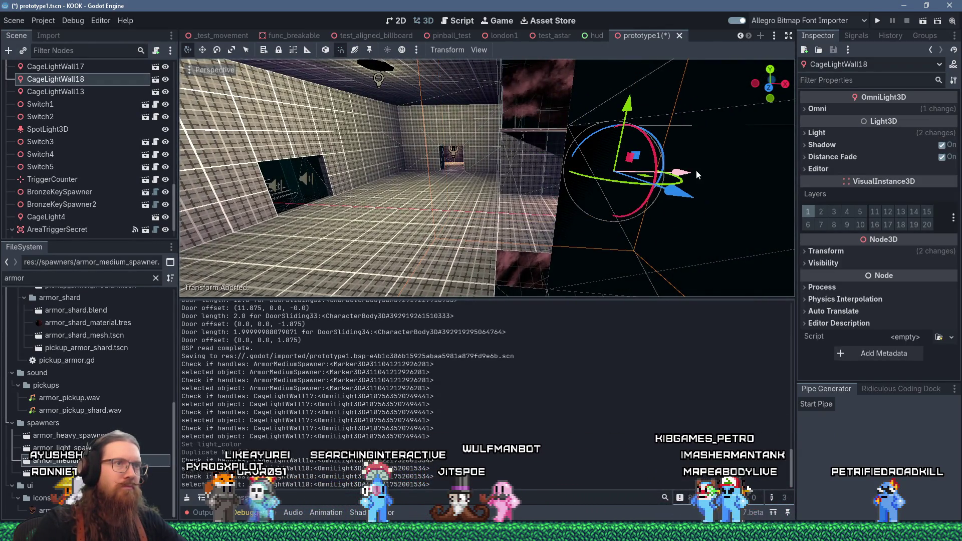
Move CageLightWall18 along X and Z onto the wall beside the staircase.
{"action": "scroll", "coordinate": [516, 172], "scroll_direction": "down", "scroll_amount": 5}
{"action": "scroll", "coordinate": [551, 175], "scroll_direction": "down", "scroll_amount": 2}
{"action": "mouse_move", "coordinate": [600, 187]}
{"action": "left_mouse_down"}
{"action": "mouse_move", "coordinate": [587, 182]}
{"action": "mouse_move", "coordinate": [731, 246]}
{"action": "left_mouse_up"}
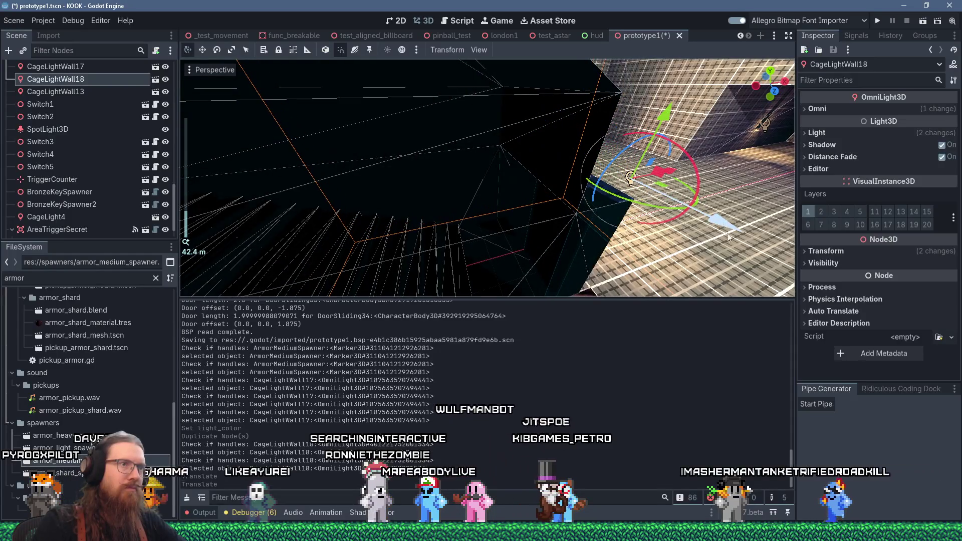
{"action": "mouse_move", "coordinate": [690, 181]}
{"action": "left_mouse_down"}
{"action": "mouse_move", "coordinate": [550, 197]}
{"action": "mouse_move", "coordinate": [634, 191]}
{"action": "mouse_move", "coordinate": [609, 177]}
{"action": "mouse_move", "coordinate": [591, 195]}
{"action": "mouse_move", "coordinate": [624, 215]}
{"action": "left_mouse_up"}
{"action": "left_click_drag", "start_coordinate": [540, 170], "coordinate": [551, 170]}
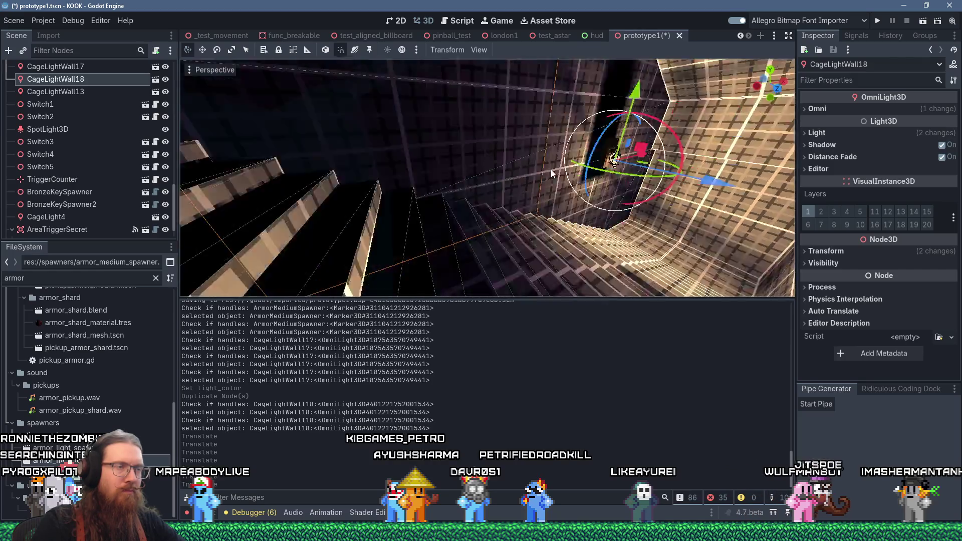
{"action": "key", "text": "f"}
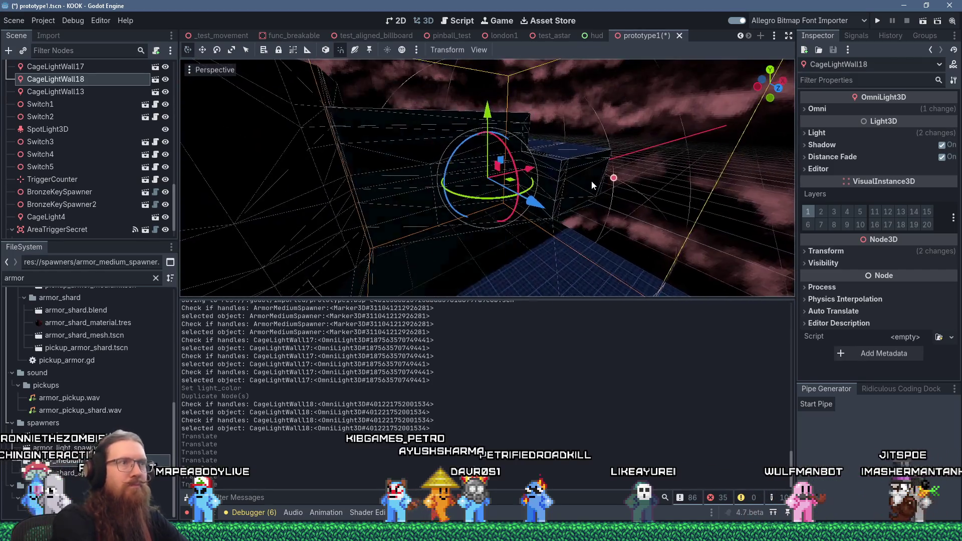
{"action": "scroll", "coordinate": [565, 182], "scroll_direction": "up", "scroll_amount": 5}
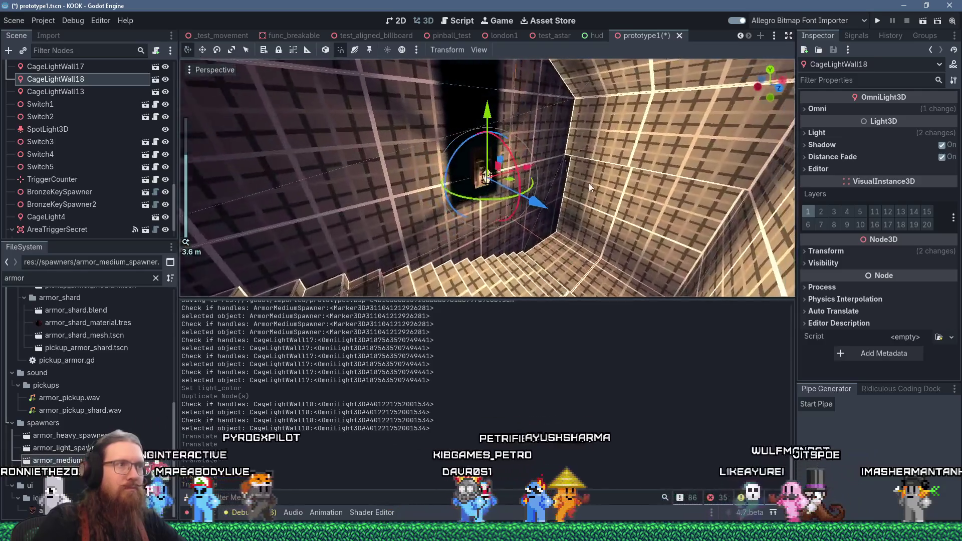
{"action": "left_click_drag", "start_coordinate": [528, 198], "coordinate": [552, 205]}
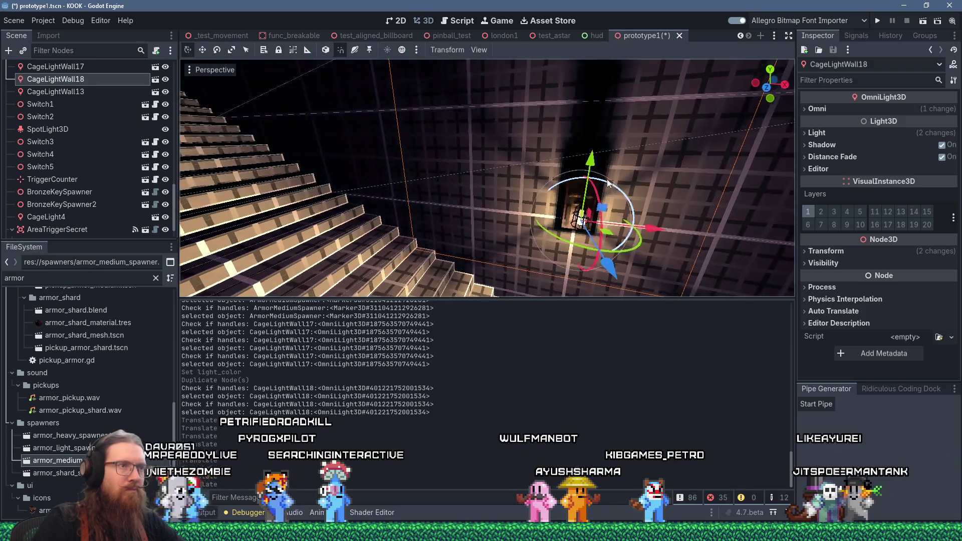
{"action": "scroll", "coordinate": [637, 214], "scroll_direction": "up", "scroll_amount": 3}
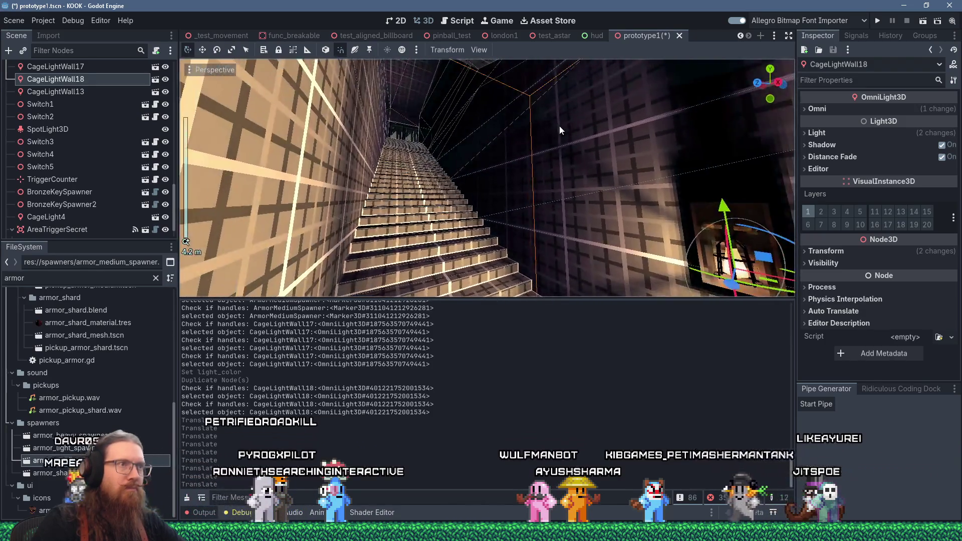
{"action": "mouse_move", "coordinate": [560, 130]}
{"action": "left_mouse_down"}
{"action": "mouse_move", "coordinate": [680, 209]}
{"action": "mouse_move", "coordinate": [647, 193]}
{"action": "mouse_move", "coordinate": [521, 248]}
{"action": "left_mouse_up"}
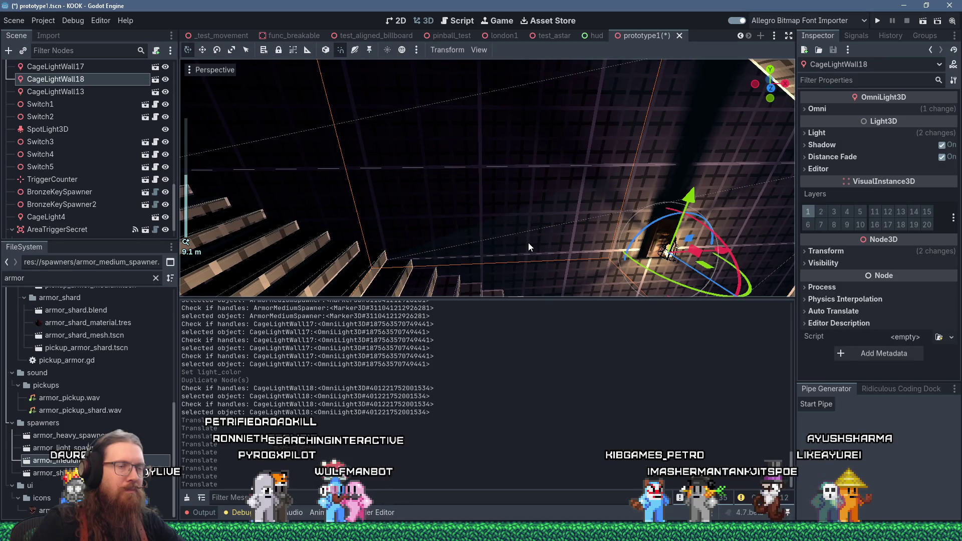
Duplicate CageLightWall18 into CageLightWall19 and move it left and upward along the corridor.
{"action": "key", "text": "ctrl+d"}
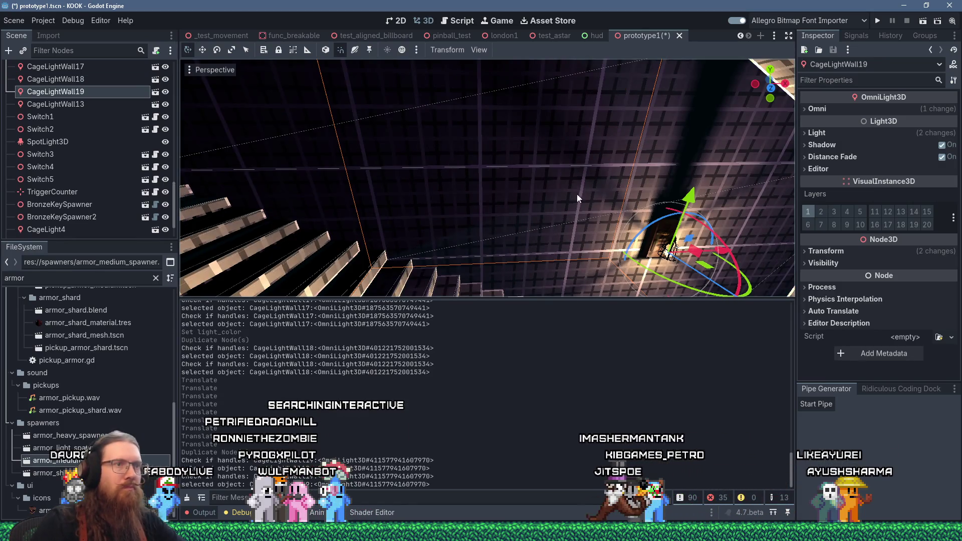
{"action": "left_click_drag", "start_coordinate": [693, 239], "coordinate": [651, 221]}
{"action": "scroll", "coordinate": [523, 197], "scroll_direction": "down", "scroll_amount": 2}
{"action": "left_click_drag", "start_coordinate": [539, 181], "coordinate": [438, 128]}
{"action": "scroll", "coordinate": [524, 164], "scroll_direction": "up", "scroll_amount": 3}
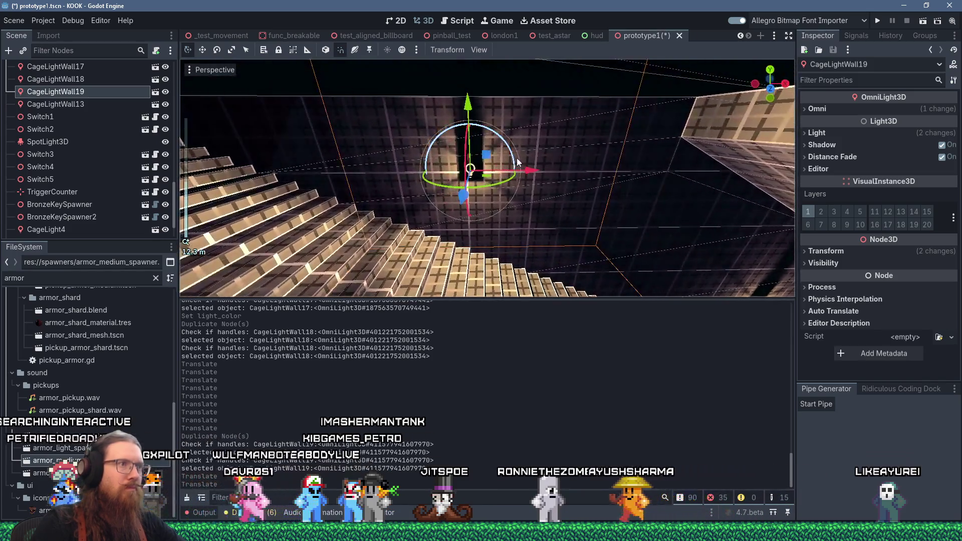
{"action": "right_click", "coordinate": [524, 164]}
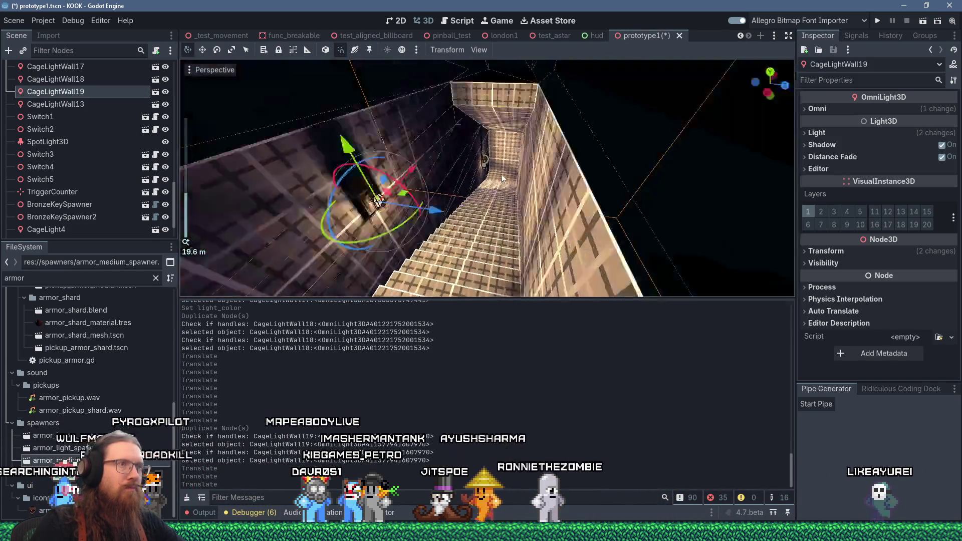
{"action": "scroll", "coordinate": [487, 178], "scroll_direction": "up", "scroll_amount": 3}
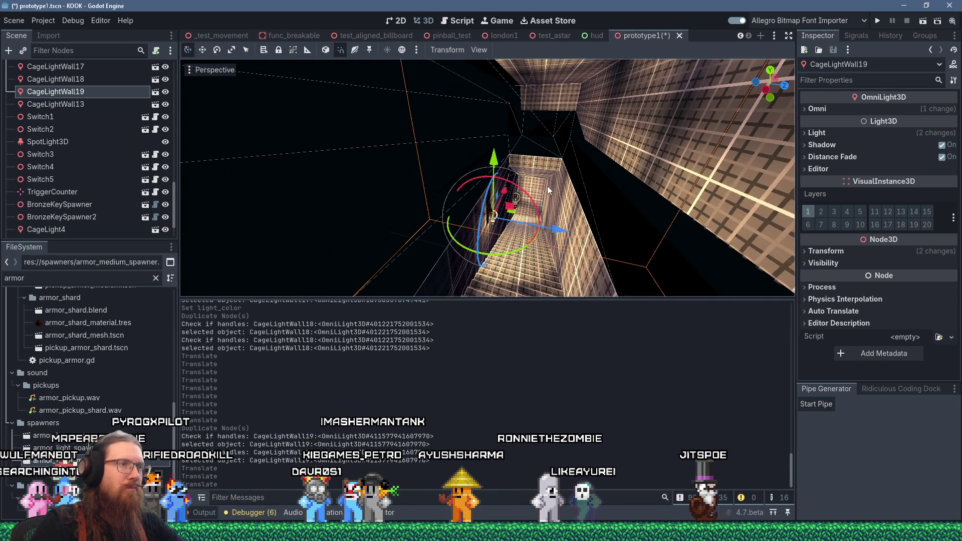
Duplicate CageLightWall19 into CageLightWall20, turn it 180 degrees and raise it higher.
{"action": "key", "text": "ctrl+d"}
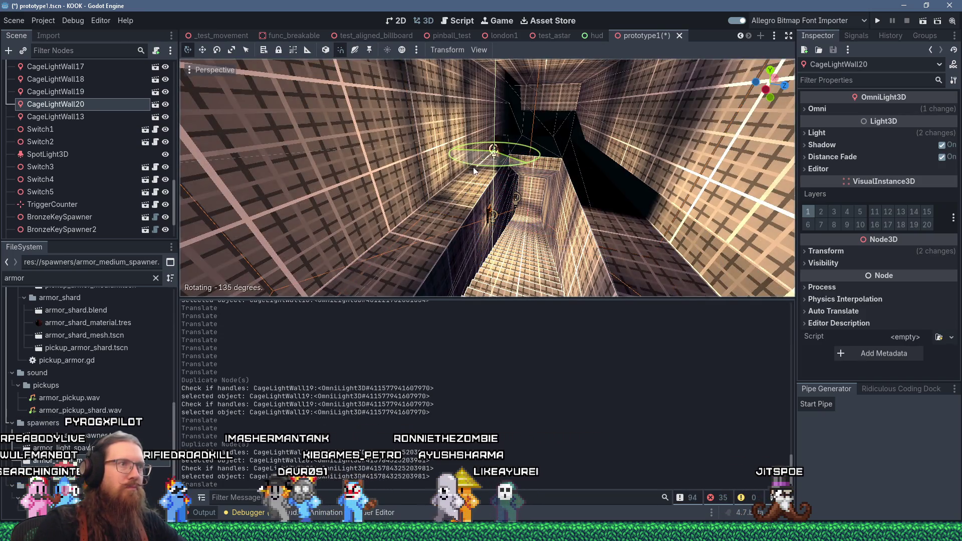
{"action": "left_click", "coordinate": [424, 149]}
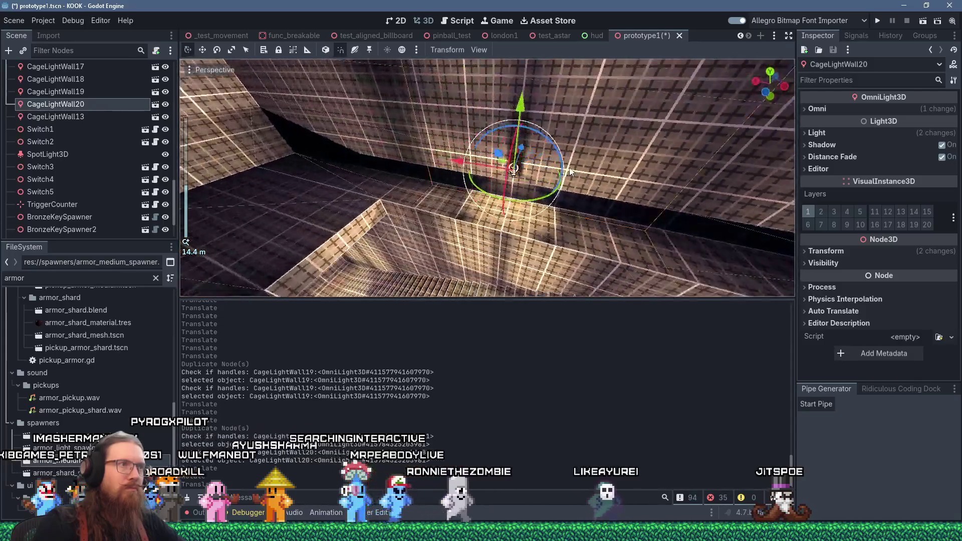
{"action": "scroll", "coordinate": [571, 167], "scroll_direction": "up", "scroll_amount": 2}
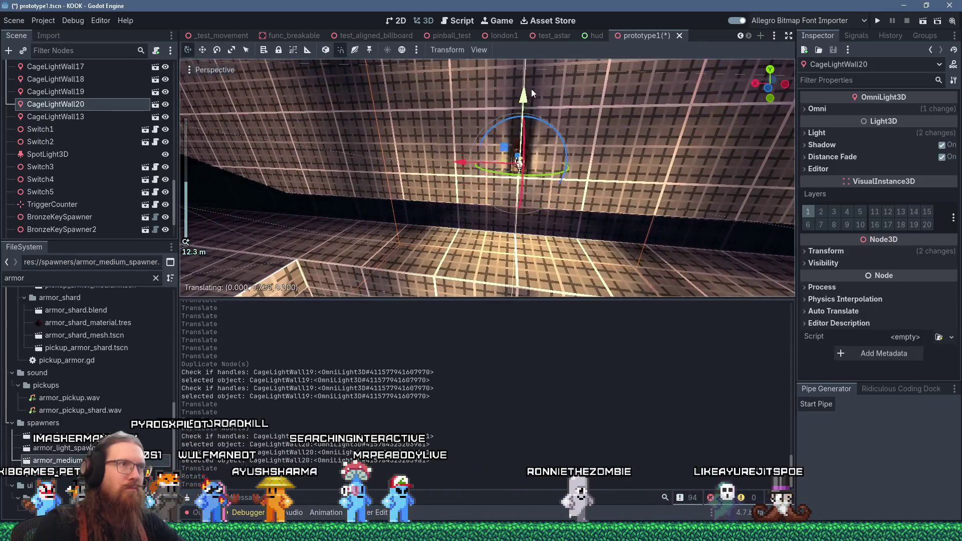
{"action": "left_click_drag", "start_coordinate": [531, 88], "coordinate": [533, 51]}
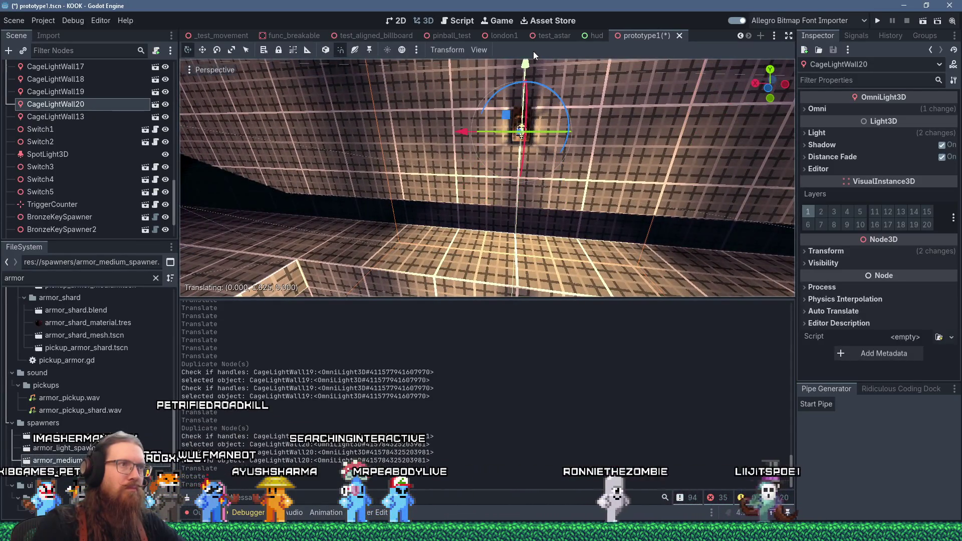
{"action": "scroll", "coordinate": [580, 131], "scroll_direction": "down", "scroll_amount": 3}
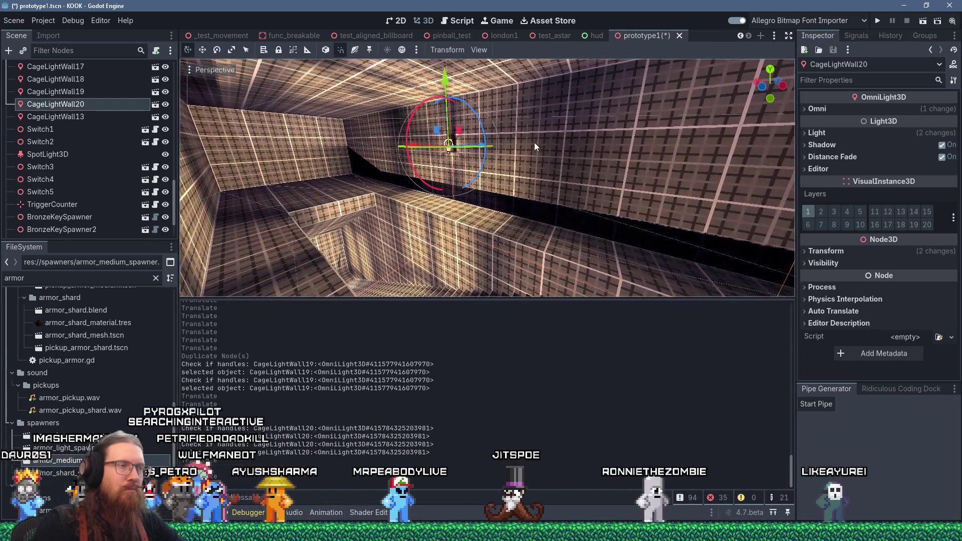
{"action": "scroll", "coordinate": [488, 143], "scroll_direction": "up", "scroll_amount": 1}
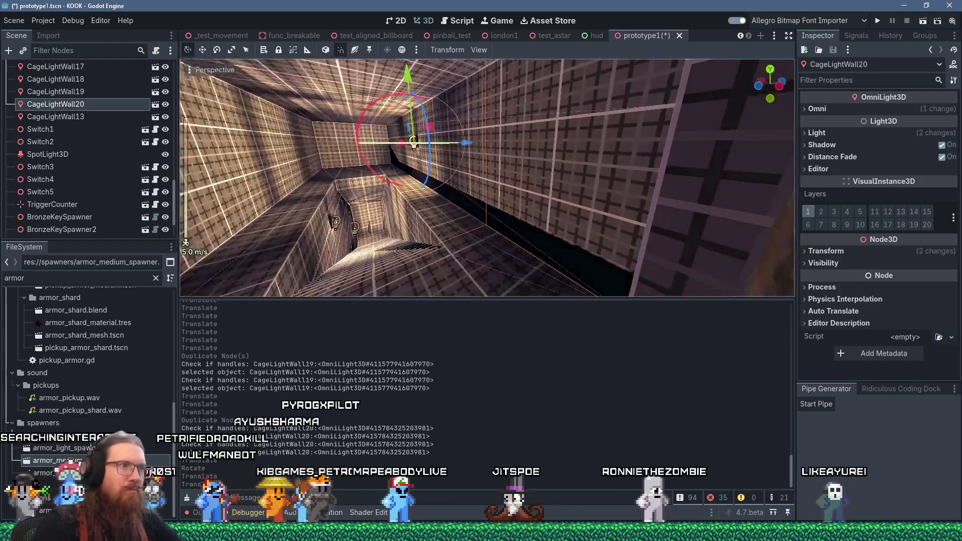
Fly down the corridor toward the door and select the ceiling lamp CageLight4.
{"action": "key", "text": "w"}
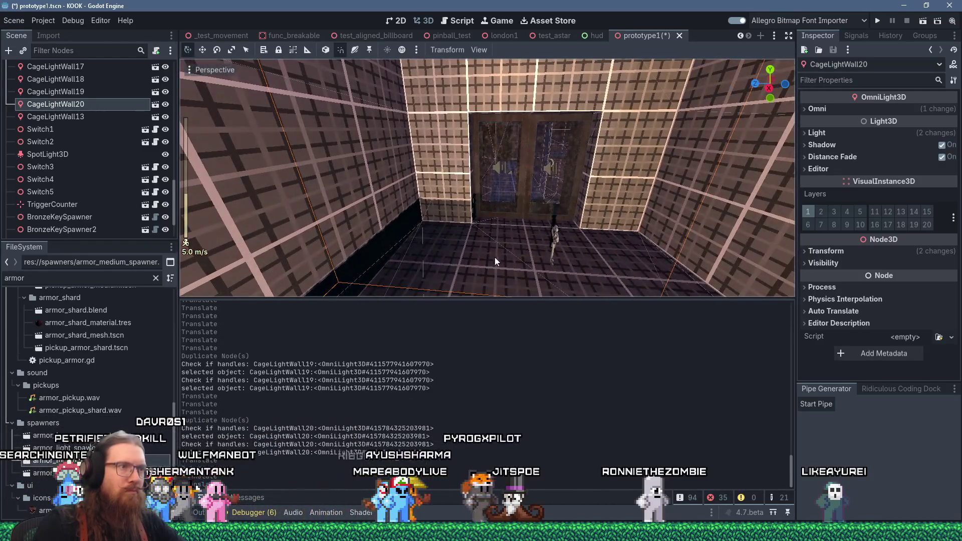
{"action": "scroll", "coordinate": [501, 260], "scroll_direction": "down", "scroll_amount": 5}
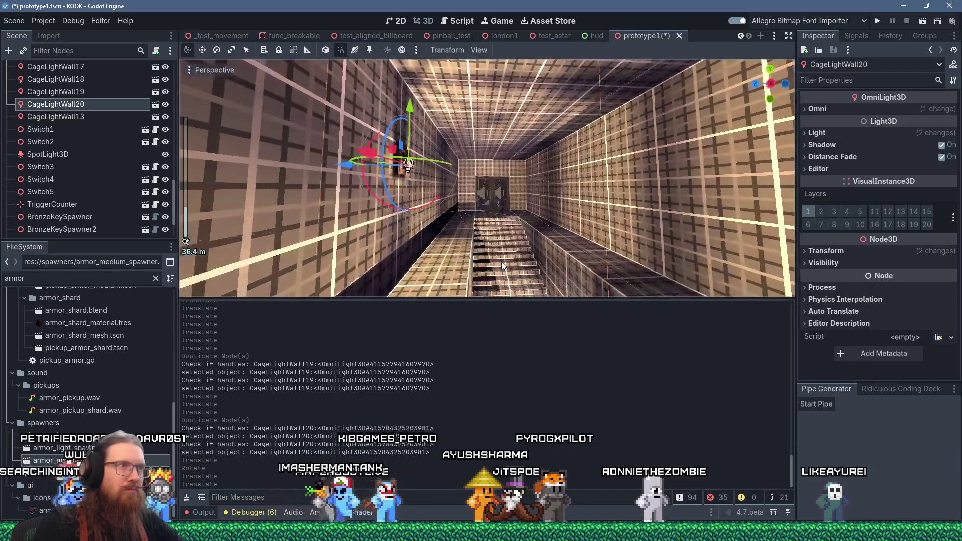
{"action": "scroll", "coordinate": [503, 265], "scroll_direction": "up", "scroll_amount": 3}
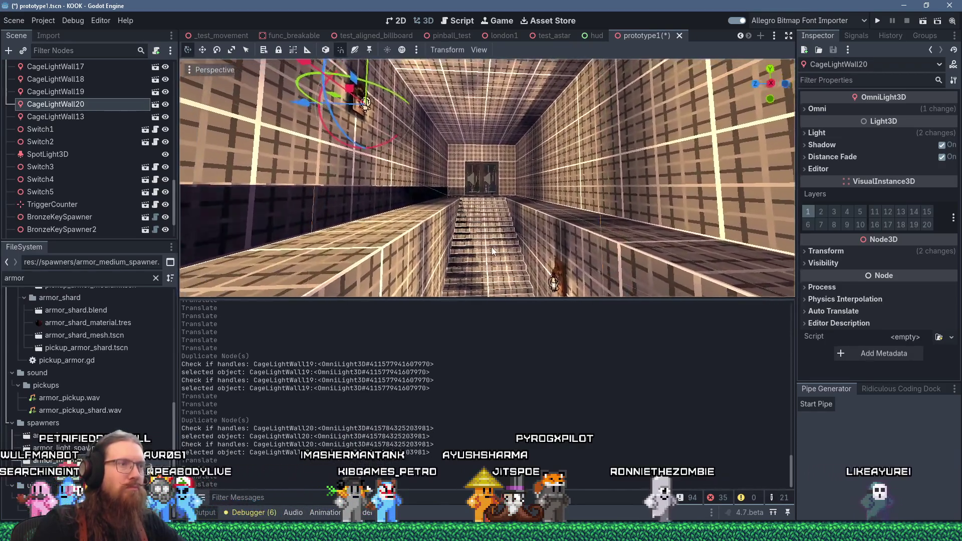
{"action": "scroll", "coordinate": [490, 250], "scroll_direction": "down", "scroll_amount": 2}
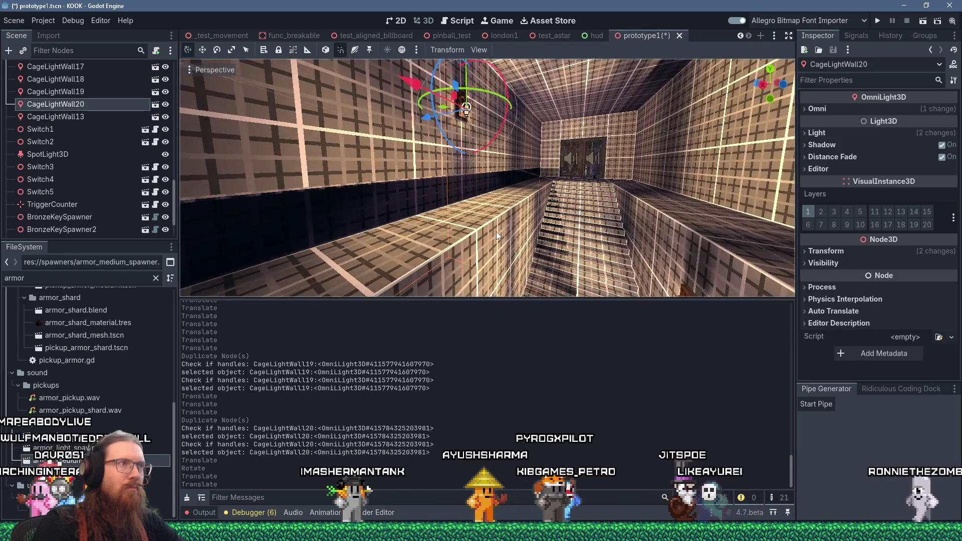
{"action": "scroll", "coordinate": [496, 231], "scroll_direction": "down", "scroll_amount": 2}
{"action": "scroll", "coordinate": [497, 232], "scroll_direction": "down", "scroll_amount": 5}
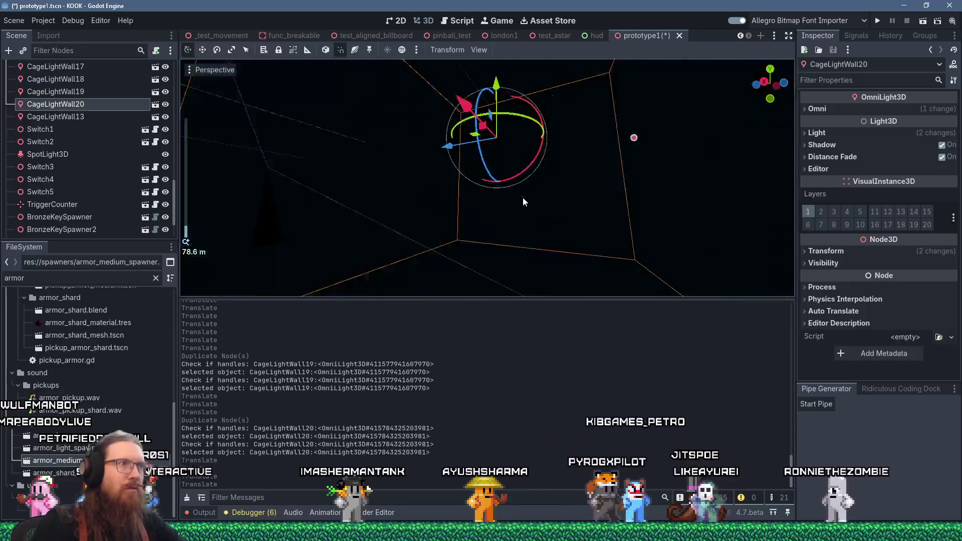
{"action": "scroll", "coordinate": [537, 219], "scroll_direction": "up", "scroll_amount": 3}
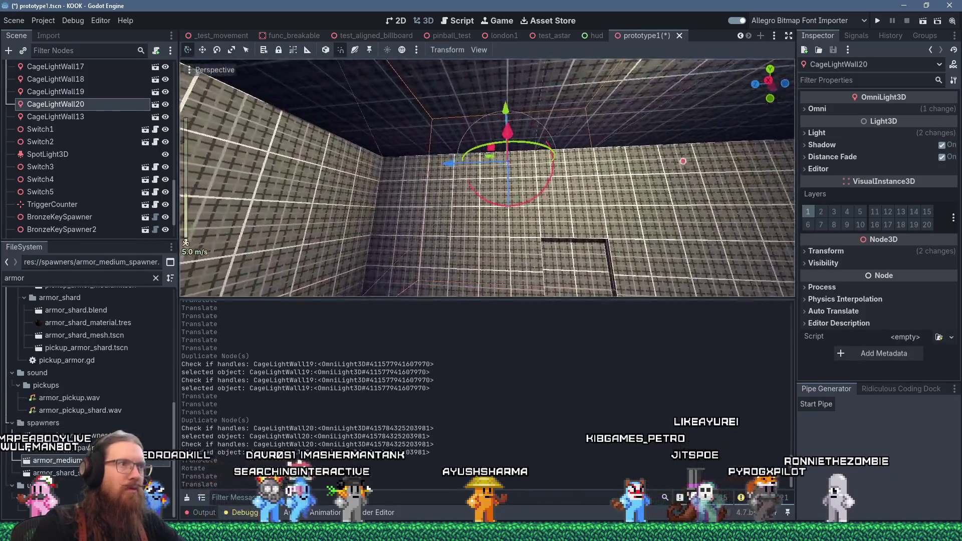
{"action": "left_click_drag", "start_coordinate": [479, 283], "coordinate": [497, 302]}
{"action": "left_click", "coordinate": [572, 195]}
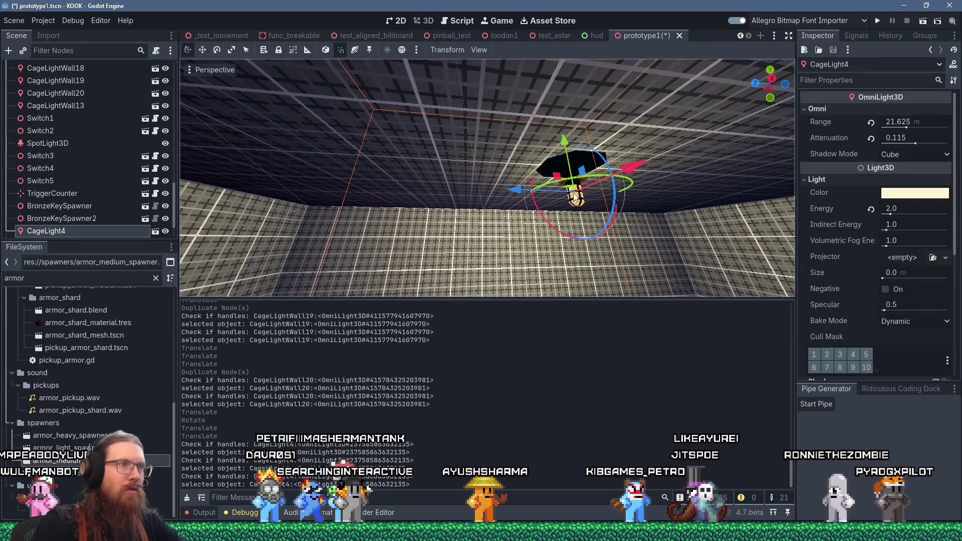
Change CageLight4's light colour to a warmer, more saturated peach.
{"action": "left_click", "coordinate": [895, 196]}
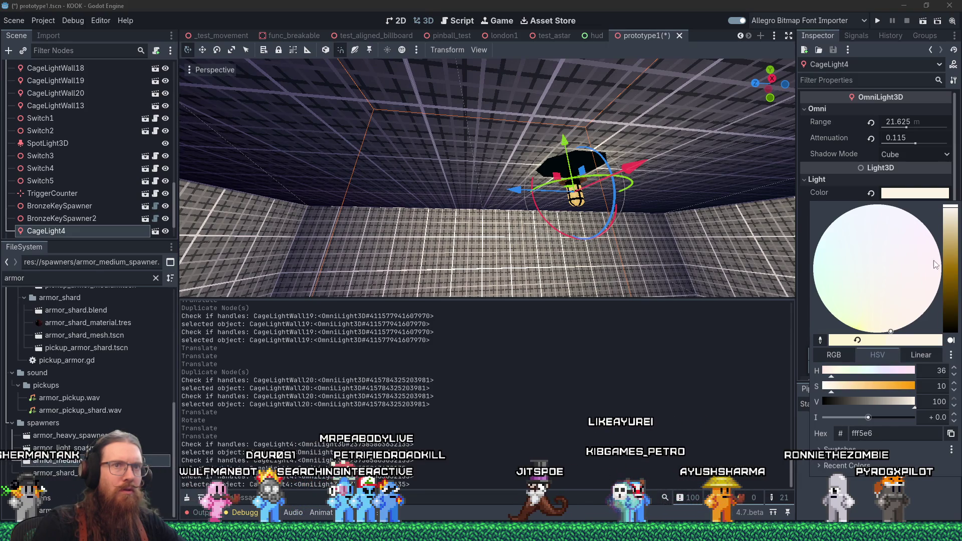
{"action": "left_click", "coordinate": [951, 224]}
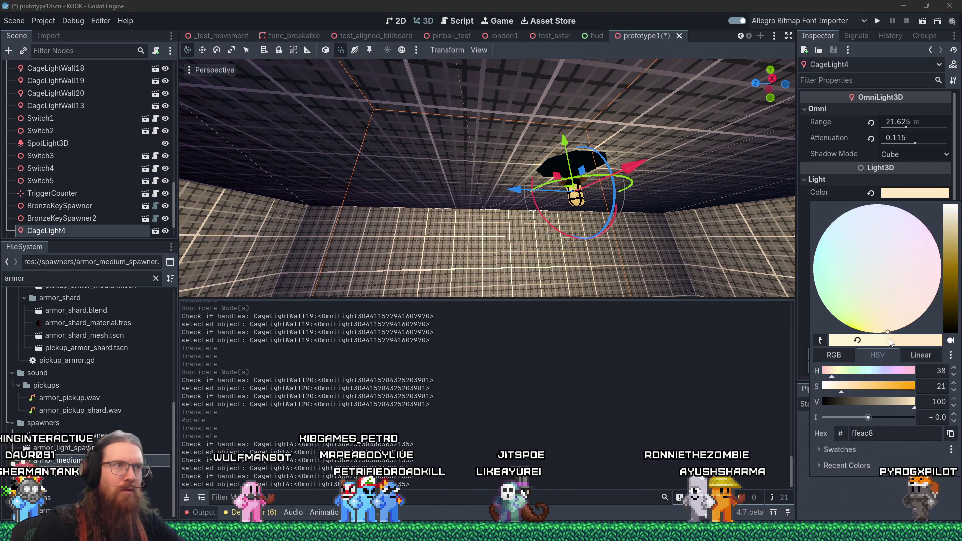
{"action": "left_click", "coordinate": [632, 247]}
{"action": "scroll", "coordinate": [618, 220], "scroll_direction": "down", "scroll_amount": 6}
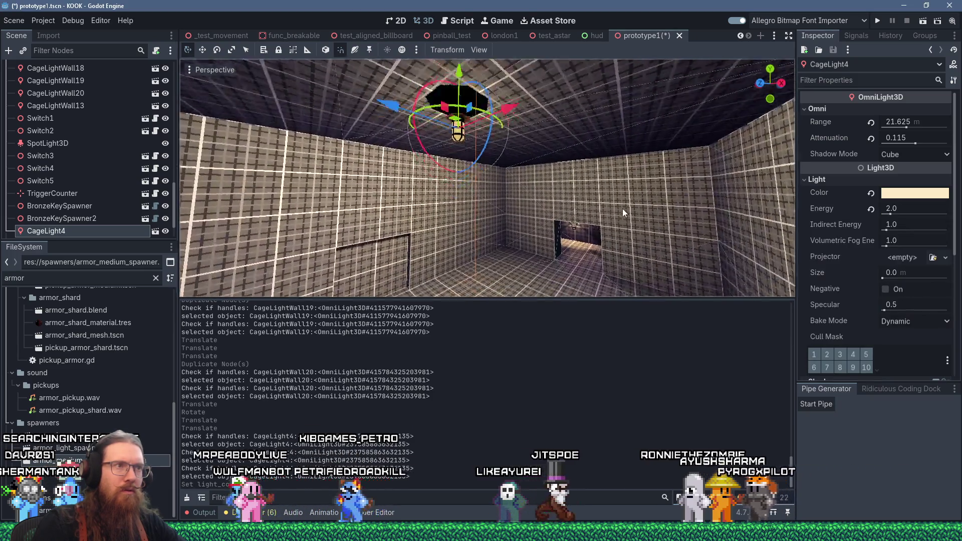
{"action": "scroll", "coordinate": [620, 220], "scroll_direction": "down", "scroll_amount": 5}
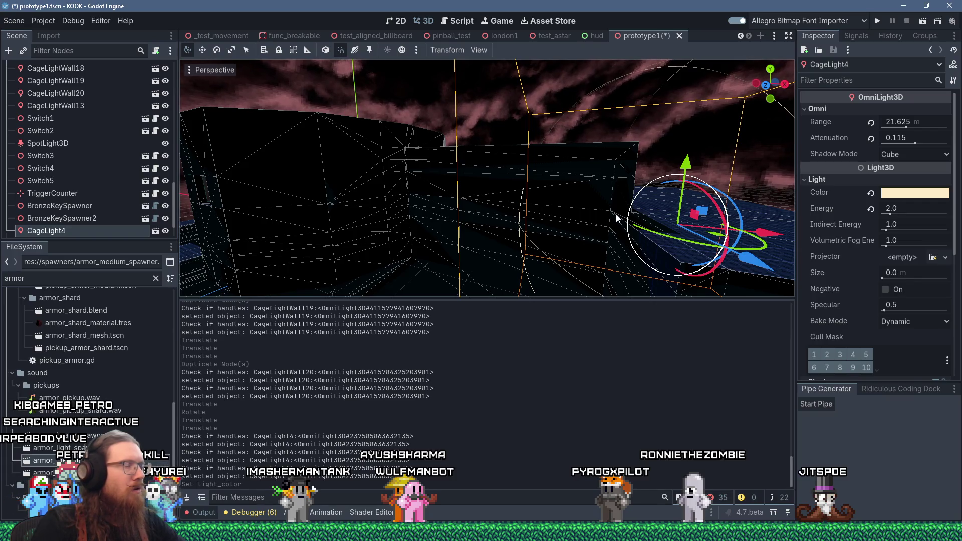
Frame CageLight4 and orbit around the key room to inspect the new lighting.
{"action": "key", "text": "f"}
{"action": "scroll", "coordinate": [515, 197], "scroll_direction": "up", "scroll_amount": 3}
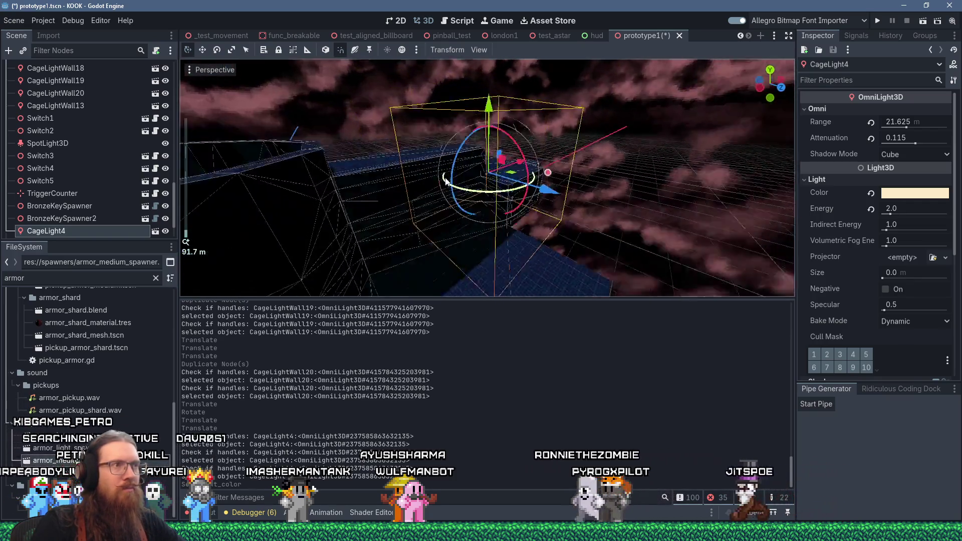
{"action": "scroll", "coordinate": [479, 178], "scroll_direction": "up", "scroll_amount": 2}
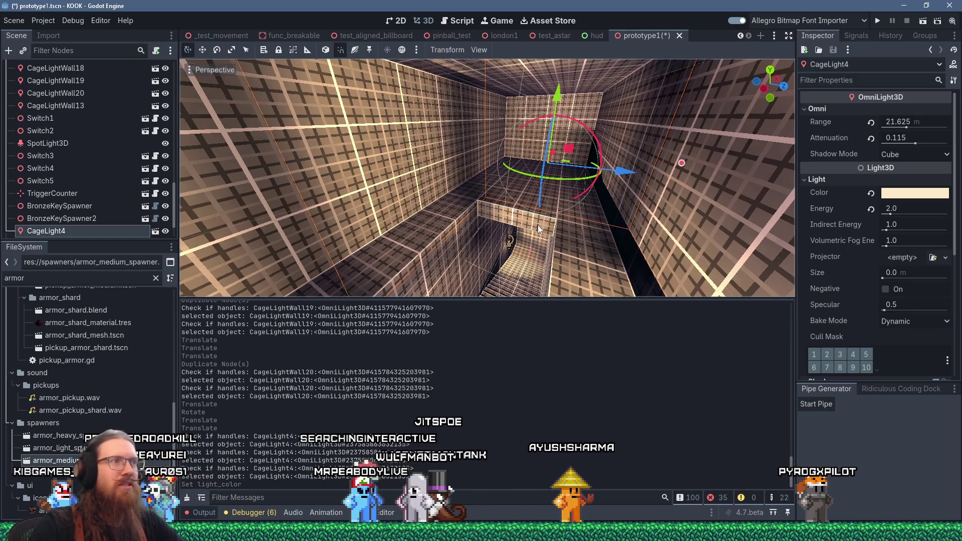
{"action": "mouse_move", "coordinate": [576, 236]}
{"action": "left_mouse_down"}
{"action": "mouse_move", "coordinate": [527, 225]}
{"action": "mouse_move", "coordinate": [600, 219]}
{"action": "mouse_move", "coordinate": [583, 224]}
{"action": "mouse_move", "coordinate": [513, 162]}
{"action": "mouse_move", "coordinate": [562, 151]}
{"action": "left_mouse_up"}
{"action": "scroll", "coordinate": [562, 152], "scroll_direction": "down", "scroll_amount": 2}
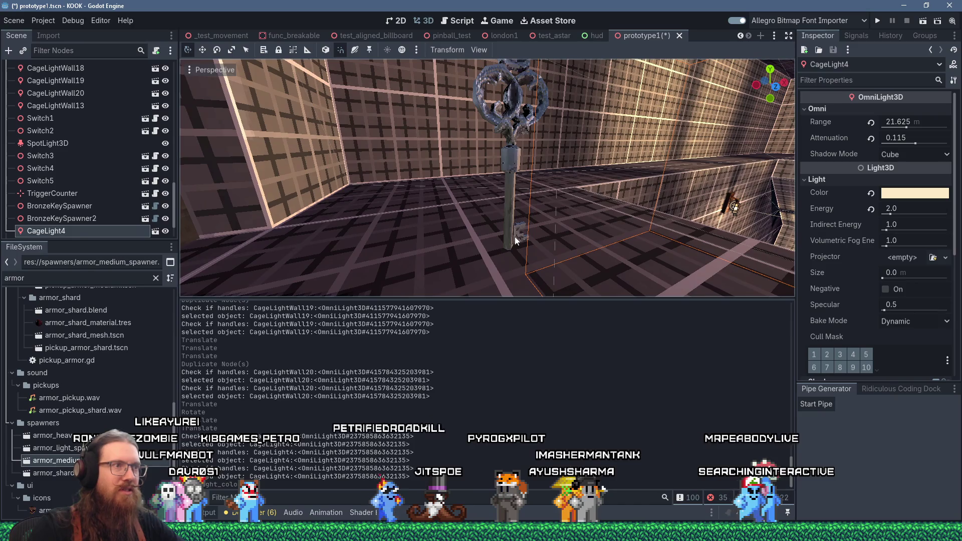
{"action": "mouse_move", "coordinate": [515, 237]}
{"action": "left_mouse_down"}
{"action": "mouse_move", "coordinate": [508, 130]}
{"action": "mouse_move", "coordinate": [487, 137]}
{"action": "mouse_move", "coordinate": [553, 130]}
{"action": "left_mouse_up"}
{"action": "scroll", "coordinate": [585, 176], "scroll_direction": "down", "scroll_amount": 5}
{"action": "mouse_move", "coordinate": [585, 176]}
{"action": "left_mouse_down"}
{"action": "mouse_move", "coordinate": [707, 200]}
{"action": "mouse_move", "coordinate": [708, 184]}
{"action": "mouse_move", "coordinate": [638, 215]}
{"action": "mouse_move", "coordinate": [716, 200]}
{"action": "mouse_move", "coordinate": [499, 216]}
{"action": "mouse_move", "coordinate": [475, 204]}
{"action": "mouse_move", "coordinate": [501, 158]}
{"action": "mouse_move", "coordinate": [368, 74]}
{"action": "mouse_move", "coordinate": [401, 122]}
{"action": "mouse_move", "coordinate": [383, 157]}
{"action": "left_mouse_up"}
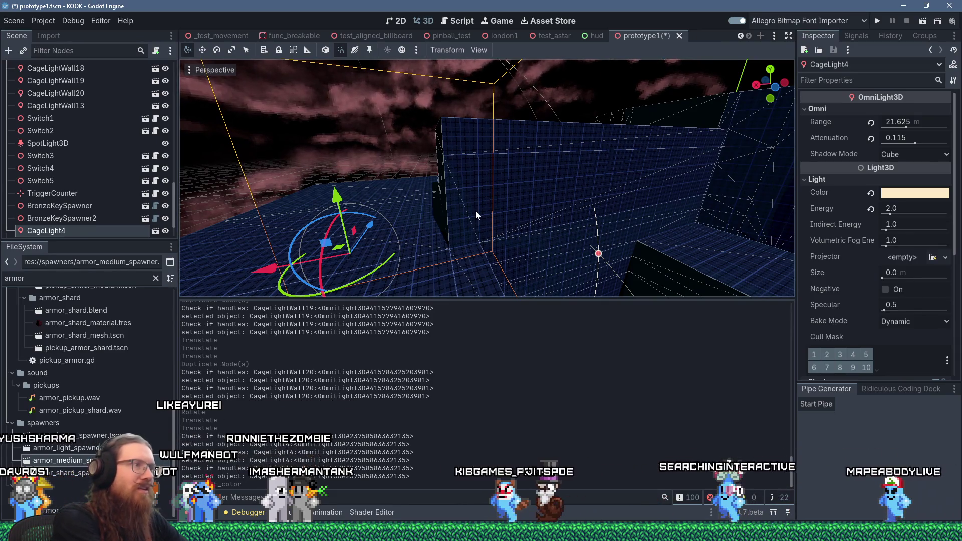
Duplicate CageLight4 into CageLight5 and move it up and to the right.
{"action": "key", "text": "ctrl+d"}
{"action": "mouse_move", "coordinate": [507, 233]}
{"action": "left_mouse_down"}
{"action": "mouse_move", "coordinate": [555, 221]}
{"action": "mouse_move", "coordinate": [438, 263]}
{"action": "left_mouse_up"}
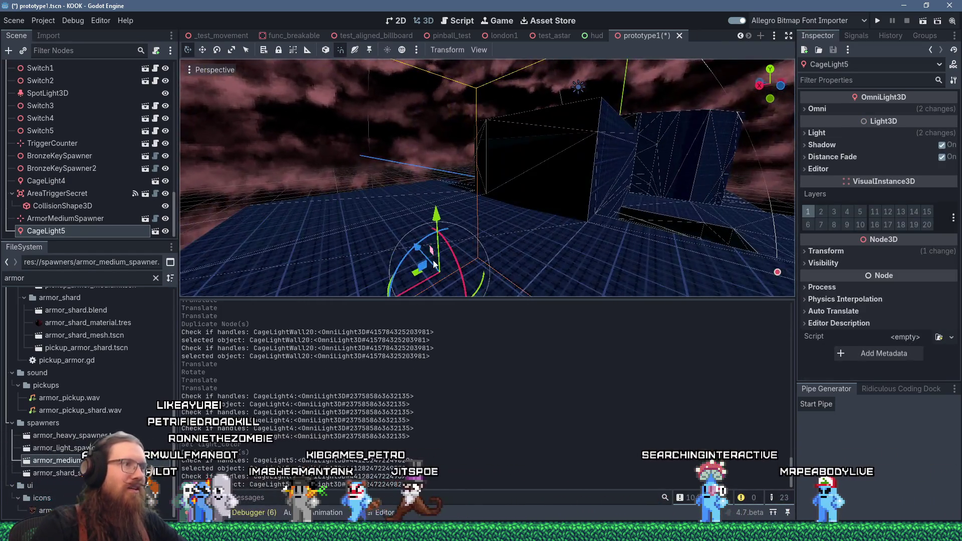
{"action": "mouse_move", "coordinate": [551, 164]}
{"action": "left_mouse_down"}
{"action": "mouse_move", "coordinate": [582, 123]}
{"action": "mouse_move", "coordinate": [620, 168]}
{"action": "mouse_move", "coordinate": [522, 173]}
{"action": "mouse_move", "coordinate": [557, 156]}
{"action": "mouse_move", "coordinate": [560, 164]}
{"action": "left_mouse_up"}
{"action": "scroll", "coordinate": [621, 167], "scroll_direction": "up", "scroll_amount": 5}
{"action": "left_click_drag", "start_coordinate": [492, 192], "coordinate": [554, 202]}
Delete the wall light CageLightWall20.
{"action": "left_click", "coordinate": [553, 199]}
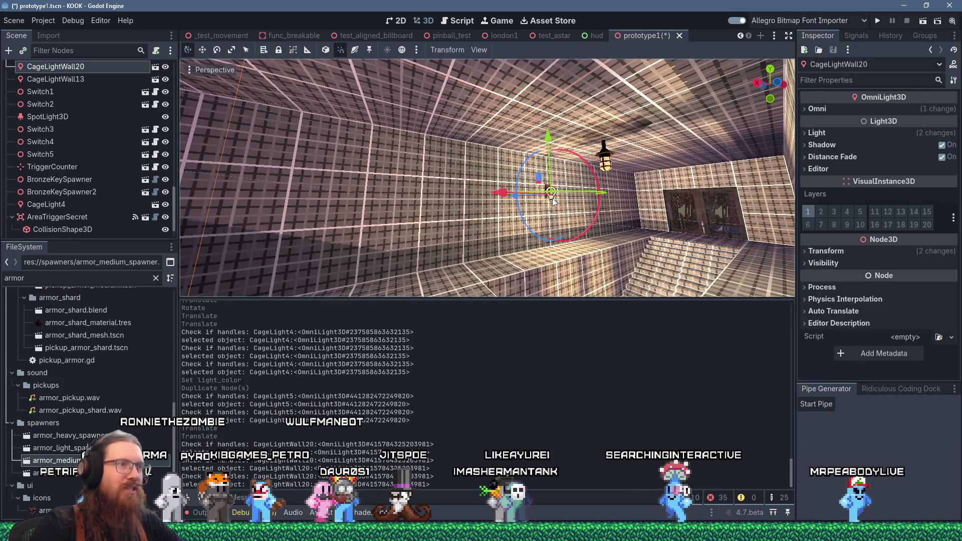
{"action": "key", "text": "Delete"}
{"action": "key", "text": "Return"}
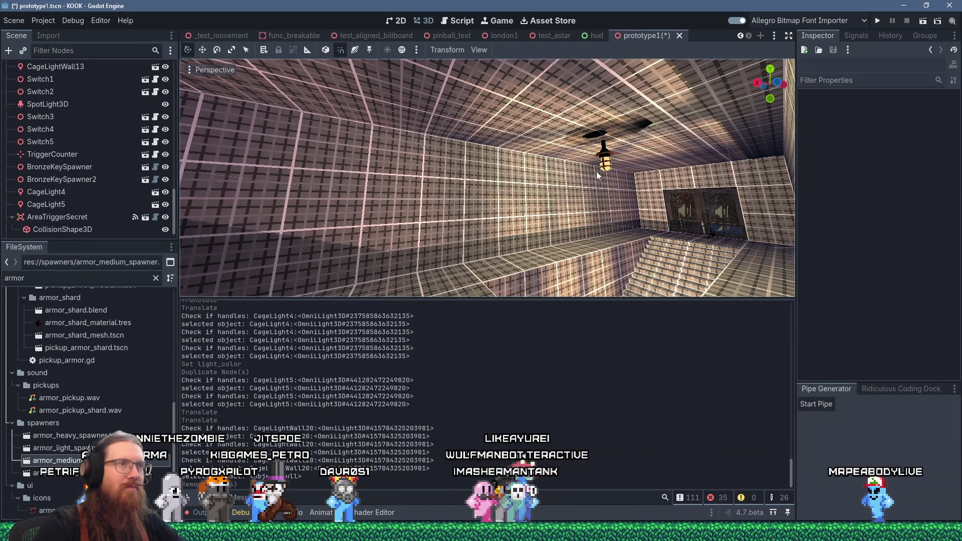
Nudge CageLight5 slightly upward and slide it left along the X axis.
{"action": "left_click", "coordinate": [610, 154]}
{"action": "mouse_move", "coordinate": [610, 155]}
{"action": "left_mouse_down"}
{"action": "mouse_move", "coordinate": [620, 127]}
{"action": "mouse_move", "coordinate": [551, 100]}
{"action": "left_mouse_up"}
{"action": "left_click_drag", "start_coordinate": [478, 118], "coordinate": [441, 118]}
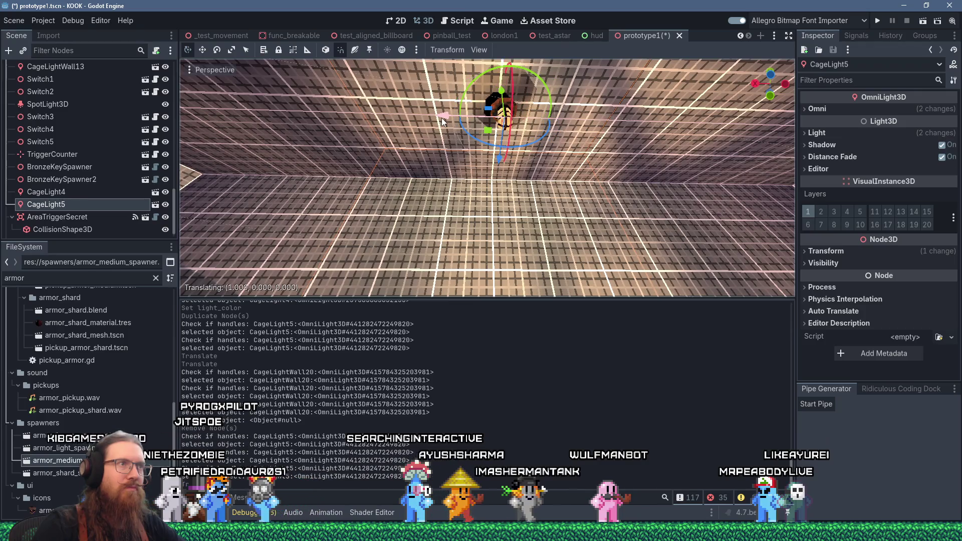
{"action": "scroll", "coordinate": [447, 119], "scroll_direction": "up", "scroll_amount": 5}
{"action": "mouse_move", "coordinate": [555, 132]}
{"action": "left_mouse_down"}
{"action": "mouse_move", "coordinate": [594, 179]}
{"action": "mouse_move", "coordinate": [440, 207]}
{"action": "mouse_move", "coordinate": [364, 196]}
{"action": "mouse_move", "coordinate": [528, 124]}
{"action": "mouse_move", "coordinate": [528, 158]}
{"action": "mouse_move", "coordinate": [406, 118]}
{"action": "mouse_move", "coordinate": [422, 136]}
{"action": "left_mouse_up"}
{"action": "scroll", "coordinate": [527, 125], "scroll_direction": "up", "scroll_amount": 3}
{"action": "scroll", "coordinate": [513, 146], "scroll_direction": "down", "scroll_amount": 3}
{"action": "scroll", "coordinate": [422, 136], "scroll_direction": "up", "scroll_amount": 3}
Fly through the cage to check CageLight5, then select the switch Switch2.
{"action": "right_click", "coordinate": [424, 138]}
{"action": "key", "text": "w"}
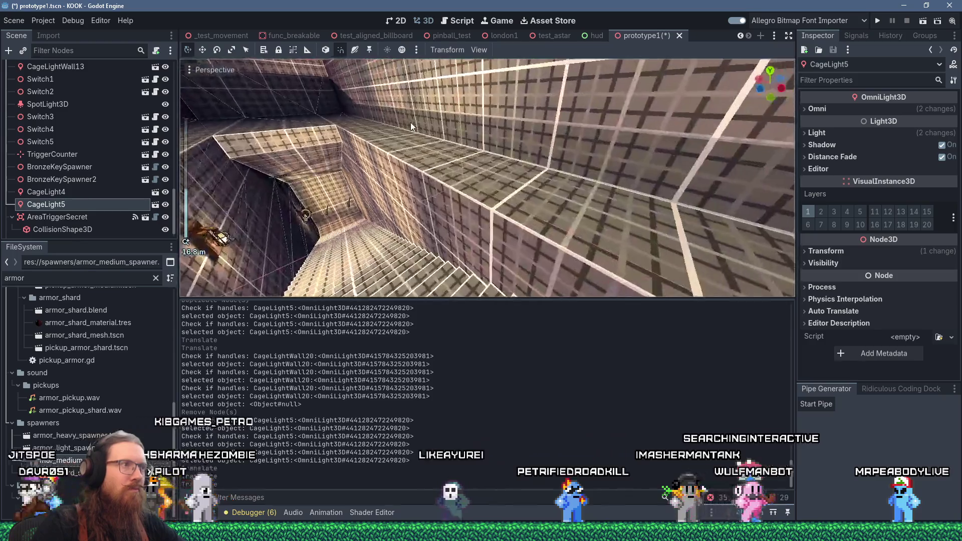
{"action": "scroll", "coordinate": [483, 240], "scroll_direction": "up", "scroll_amount": 5}
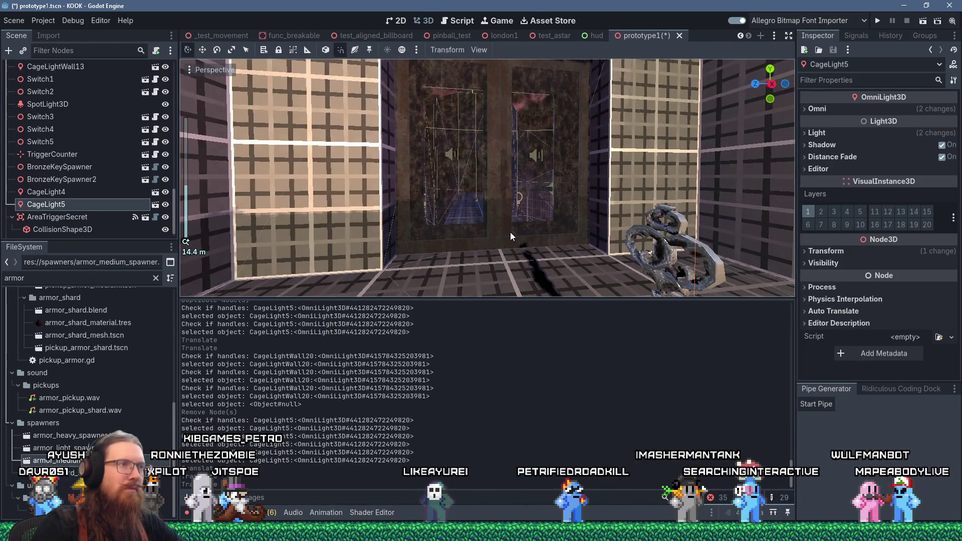
{"action": "mouse_move", "coordinate": [527, 217]}
{"action": "left_mouse_down"}
{"action": "mouse_move", "coordinate": [530, 236]}
{"action": "mouse_move", "coordinate": [428, 265]}
{"action": "mouse_move", "coordinate": [480, 225]}
{"action": "mouse_move", "coordinate": [380, 236]}
{"action": "mouse_move", "coordinate": [443, 210]}
{"action": "left_mouse_up"}
{"action": "scroll", "coordinate": [514, 209], "scroll_direction": "down", "scroll_amount": 2}
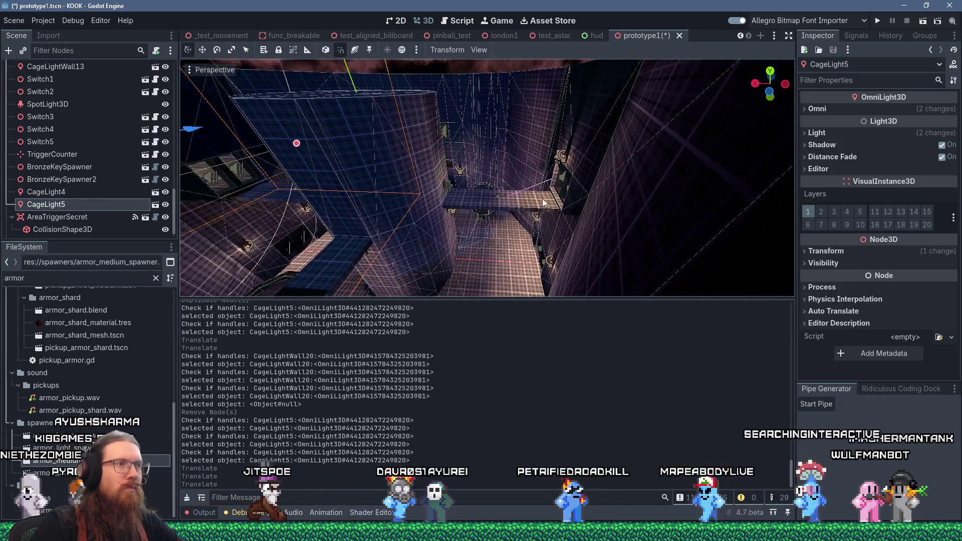
{"action": "key", "text": "f"}
{"action": "scroll", "coordinate": [486, 192], "scroll_direction": "down", "scroll_amount": 3}
{"action": "mouse_move", "coordinate": [543, 237]}
{"action": "left_mouse_down"}
{"action": "mouse_move", "coordinate": [516, 211]}
{"action": "mouse_move", "coordinate": [601, 224]}
{"action": "mouse_move", "coordinate": [592, 229]}
{"action": "left_mouse_up"}
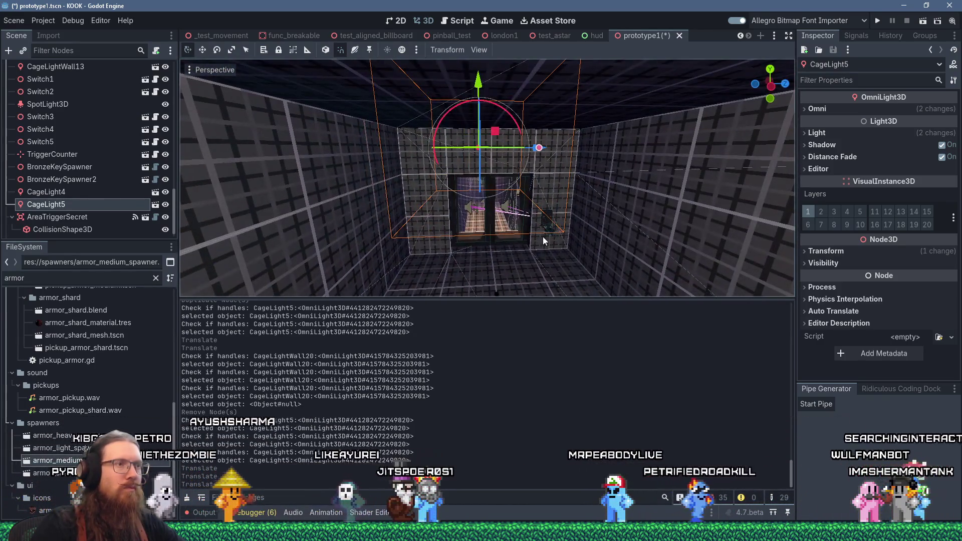
{"action": "left_click", "coordinate": [517, 212]}
{"action": "scroll", "coordinate": [534, 225], "scroll_direction": "down", "scroll_amount": 2}
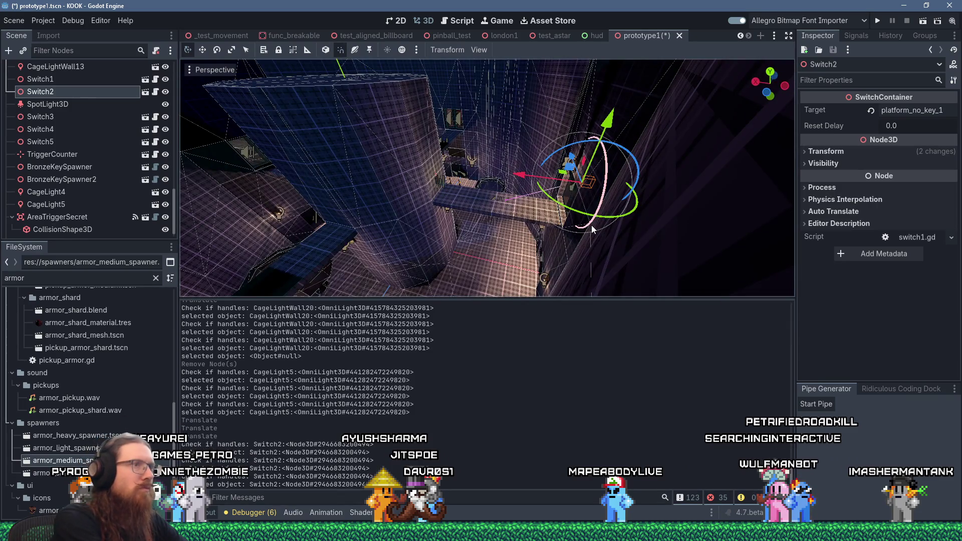
Duplicate Switch2 as Switch6 and move it along X to the wall beside the cage door.
{"action": "key", "text": "ctrl+d"}
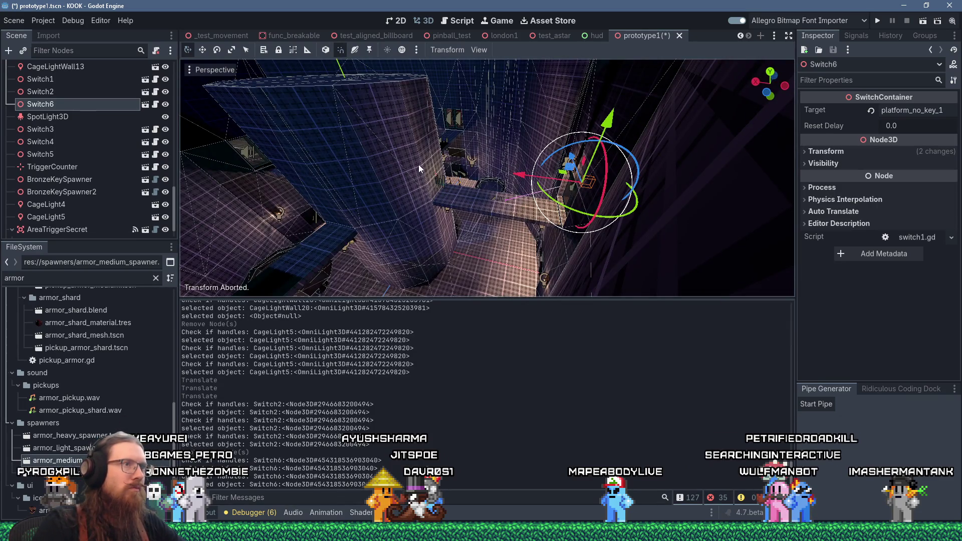
{"action": "key", "text": "g"}
{"action": "key", "text": "x"}
{"action": "left_click", "coordinate": [221, 151]}
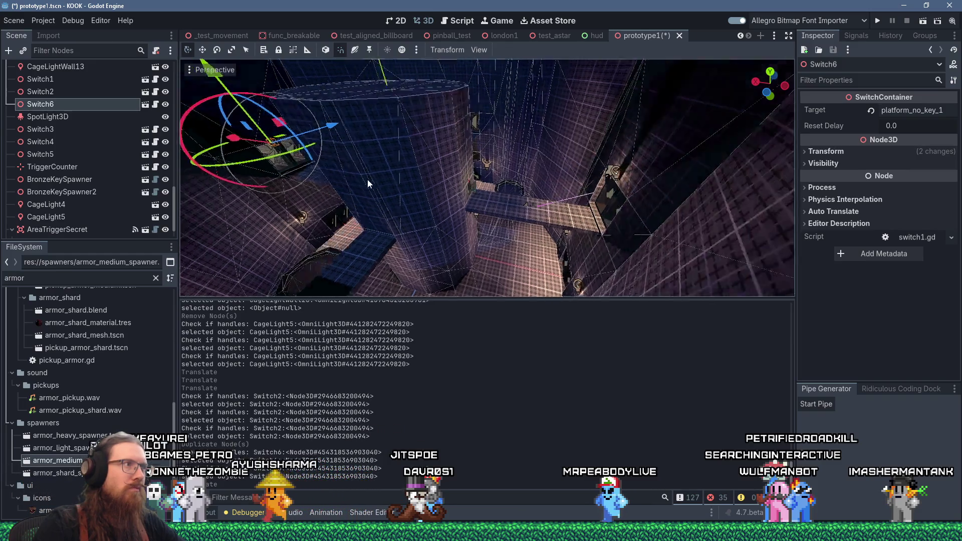
{"action": "scroll", "coordinate": [95, 131], "scroll_direction": "up", "scroll_amount": 5}
{"action": "scroll", "coordinate": [94, 128], "scroll_direction": "up", "scroll_amount": 3}
{"action": "mouse_move", "coordinate": [261, 179]}
{"action": "left_mouse_down"}
{"action": "mouse_move", "coordinate": [441, 176]}
{"action": "mouse_move", "coordinate": [420, 203]}
{"action": "mouse_move", "coordinate": [504, 112]}
{"action": "mouse_move", "coordinate": [390, 196]}
{"action": "mouse_move", "coordinate": [417, 248]}
{"action": "mouse_move", "coordinate": [498, 194]}
{"action": "mouse_move", "coordinate": [451, 210]}
{"action": "mouse_move", "coordinate": [421, 181]}
{"action": "mouse_move", "coordinate": [458, 227]}
{"action": "mouse_move", "coordinate": [752, 160]}
{"action": "mouse_move", "coordinate": [656, 168]}
{"action": "left_mouse_up"}
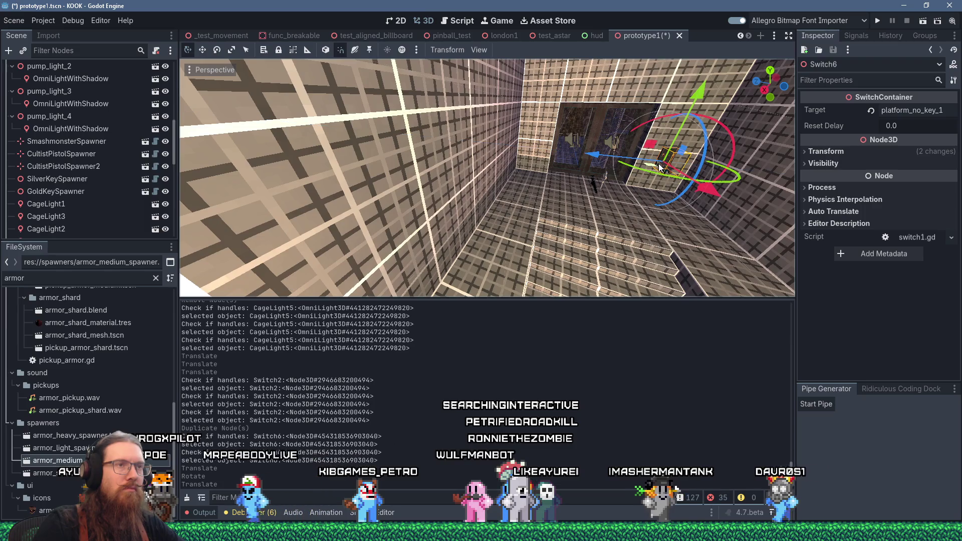
{"action": "key", "text": "f"}
{"action": "scroll", "coordinate": [518, 173], "scroll_direction": "up", "scroll_amount": 2}
{"action": "left_click_drag", "start_coordinate": [518, 172], "coordinate": [583, 105]}
{"action": "scroll", "coordinate": [578, 107], "scroll_direction": "up", "scroll_amount": 1}
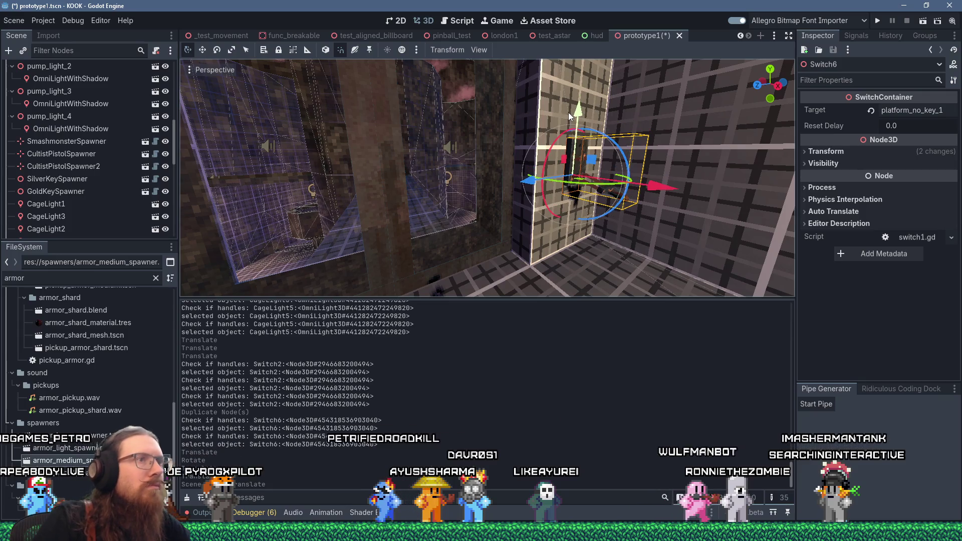
Frame Switch6 and orbit around the cage wall to check its placement.
{"action": "key", "text": "f"}
{"action": "left_click_drag", "start_coordinate": [564, 154], "coordinate": [541, 160]}
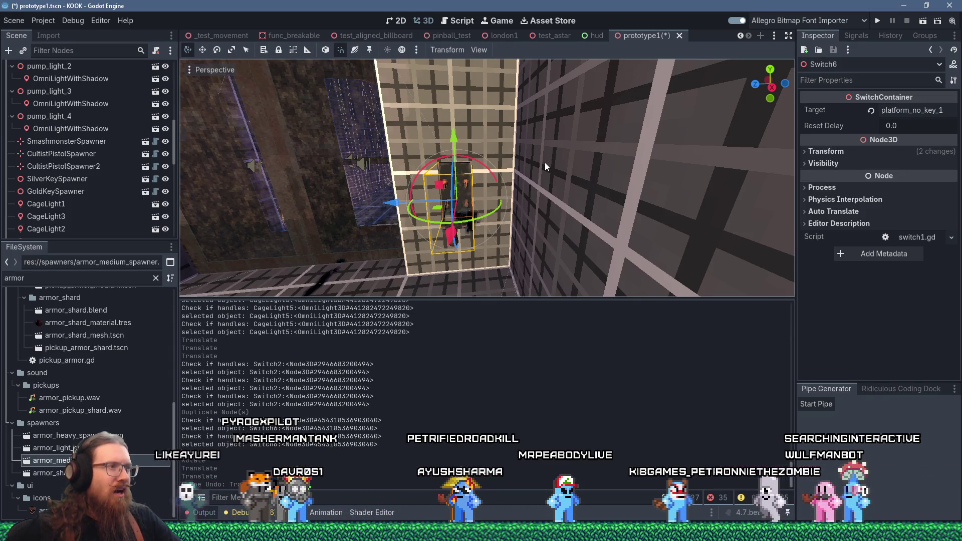
{"action": "mouse_move", "coordinate": [362, 146]}
{"action": "left_mouse_down"}
{"action": "mouse_move", "coordinate": [356, 151]}
{"action": "mouse_move", "coordinate": [417, 141]}
{"action": "left_mouse_up"}
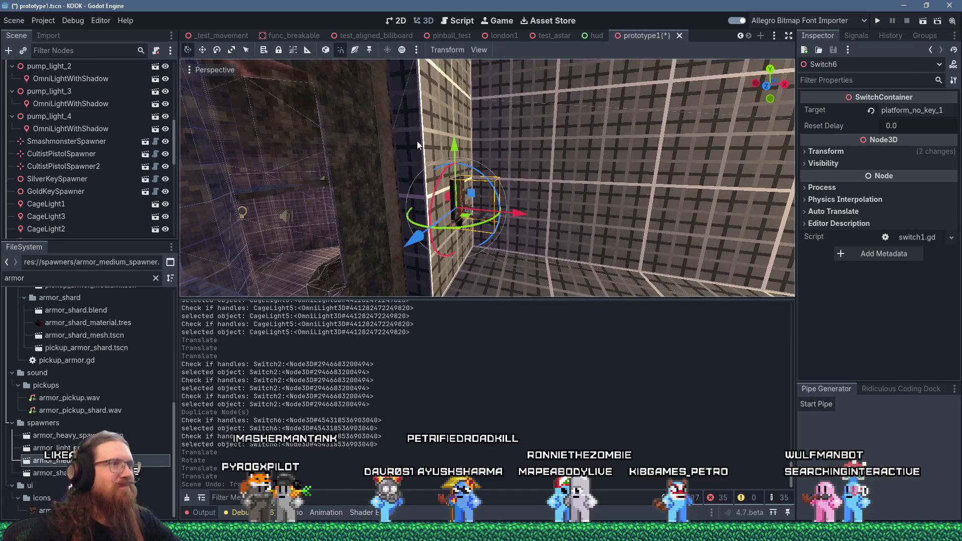
{"action": "left_click_drag", "start_coordinate": [500, 178], "coordinate": [413, 161]}
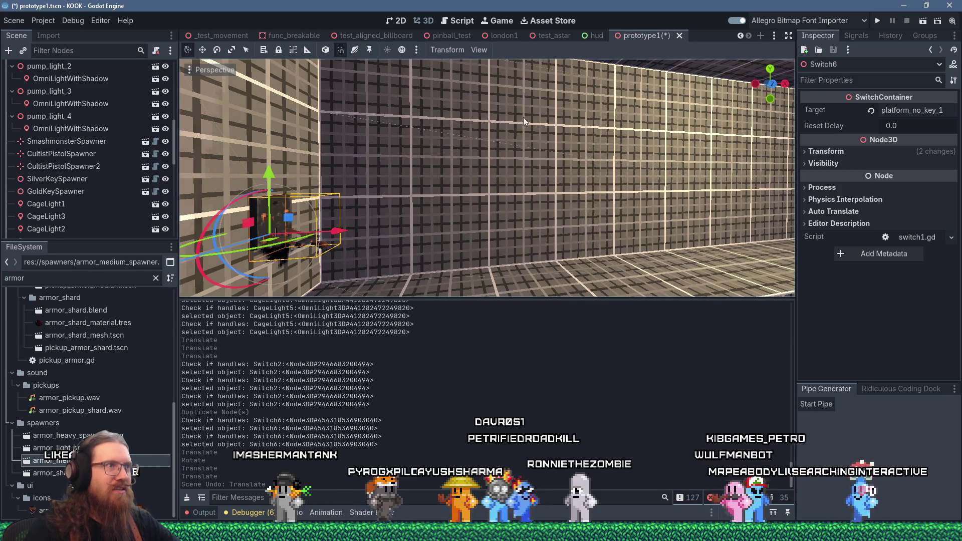
{"action": "right_click", "coordinate": [504, 145]}
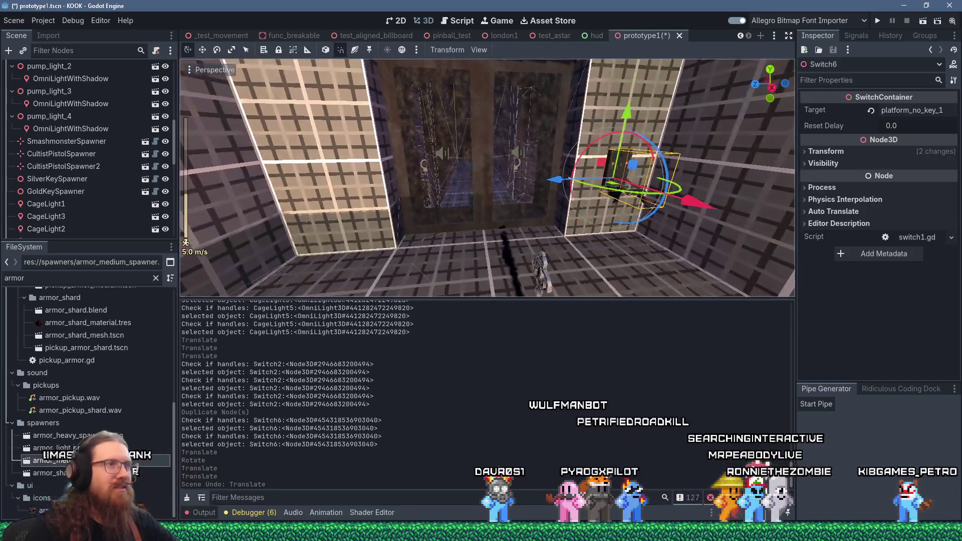
{"action": "scroll", "coordinate": [588, 144], "scroll_direction": "up", "scroll_amount": 3}
{"action": "key", "text": "f"}
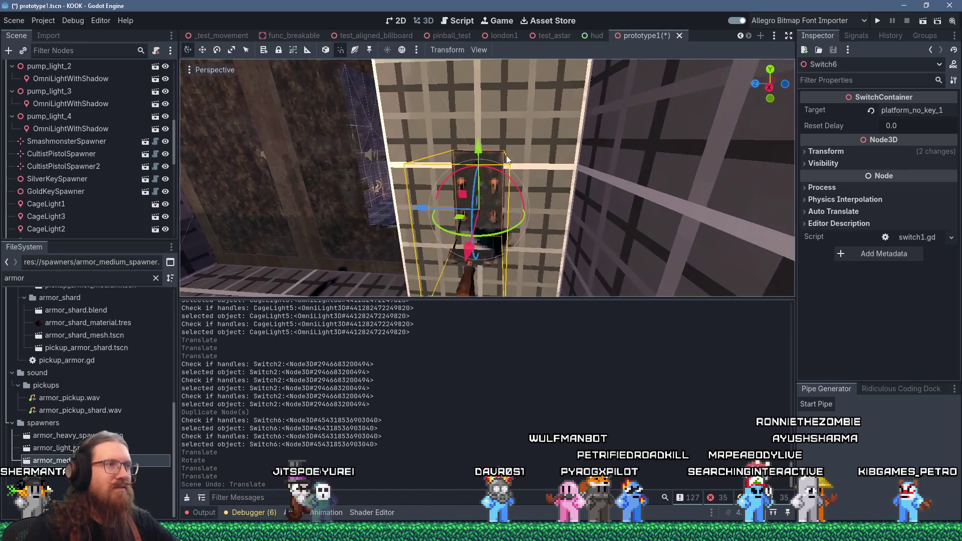
{"action": "scroll", "coordinate": [506, 155], "scroll_direction": "down", "scroll_amount": 2}
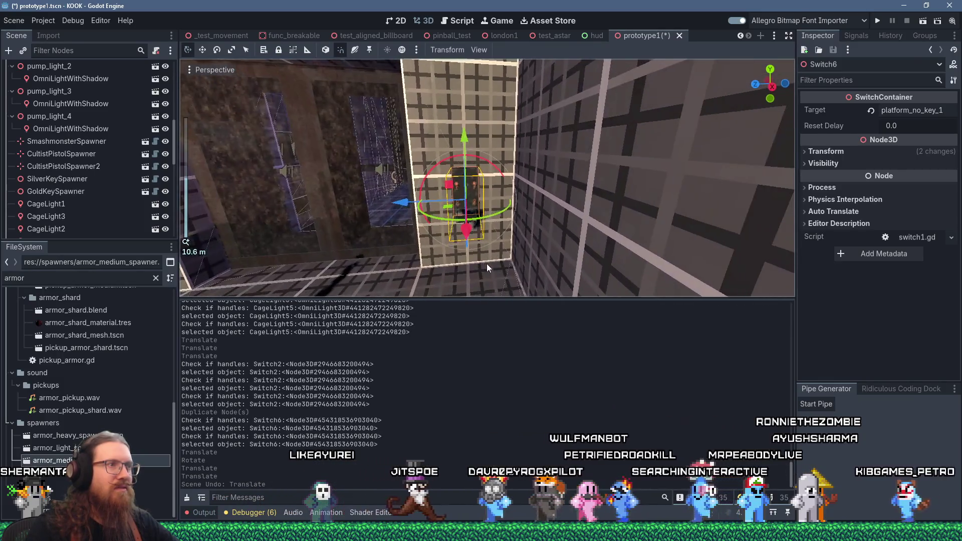
{"action": "left_click_drag", "start_coordinate": [486, 263], "coordinate": [540, 251]}
{"action": "scroll", "coordinate": [105, 200], "scroll_direction": "down", "scroll_amount": 10}
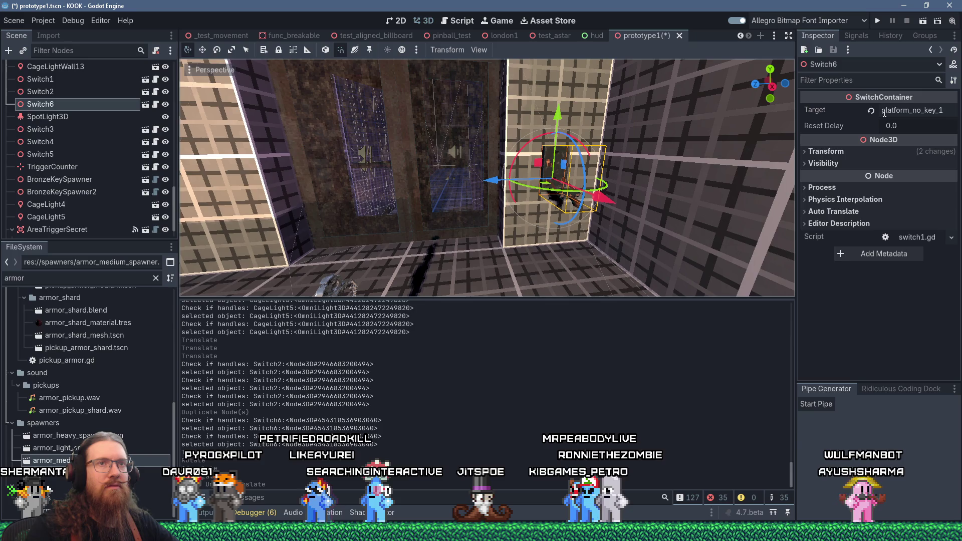
{"action": "mouse_move", "coordinate": [501, 151]}
{"action": "left_mouse_down"}
{"action": "mouse_move", "coordinate": [459, 139]}
{"action": "mouse_move", "coordinate": [542, 127]}
{"action": "mouse_move", "coordinate": [456, 139]}
{"action": "left_mouse_up"}
{"action": "key", "text": "alt+Tab"}
Glance at the Godot controls tutorial in Firefox, then return to TrenchBroom's prototype1.map.
{"action": "key", "text": "Tab"}
{"action": "key", "text": "Tab"}
{"action": "key", "text": "Tab"}
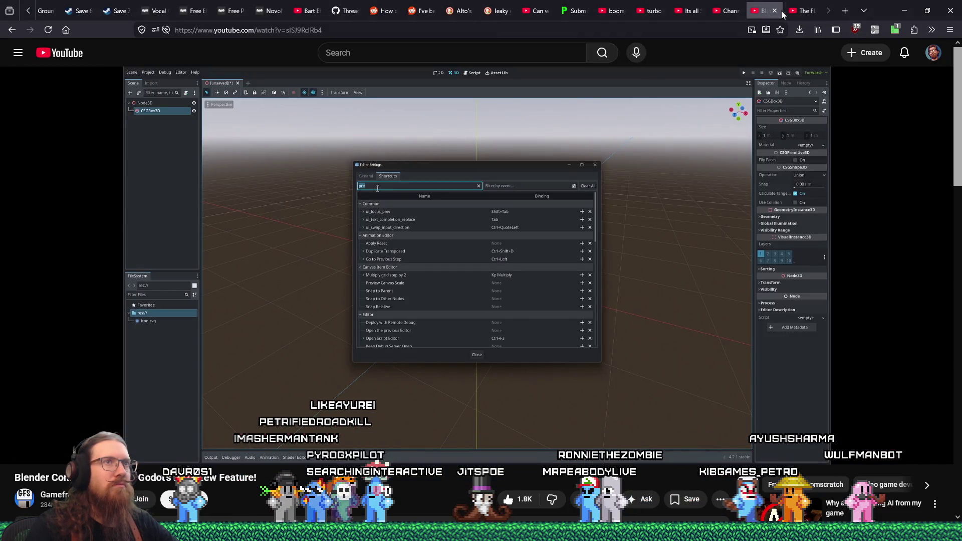
{"action": "left_click", "coordinate": [792, 11]}
{"action": "key", "text": "alt+Tab"}
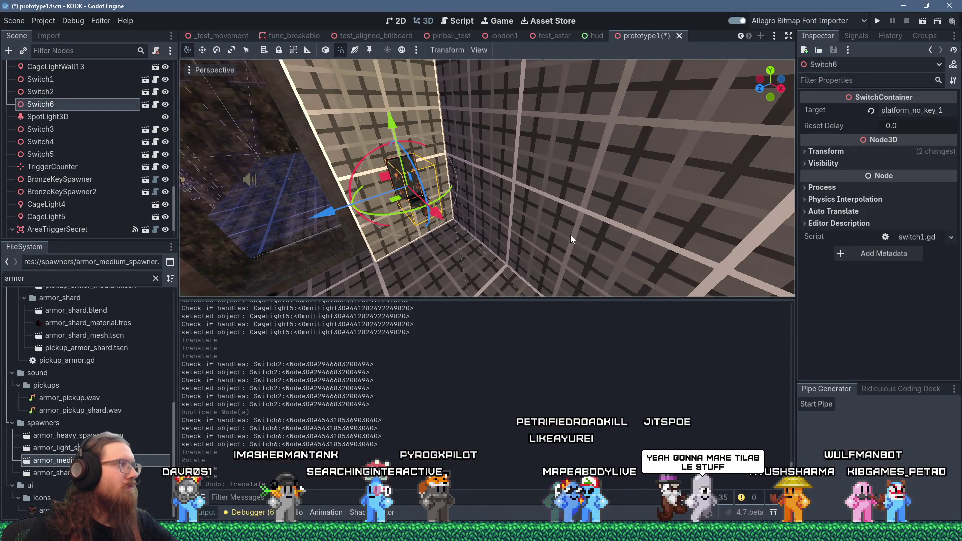
{"action": "key", "text": "alt+Tab"}
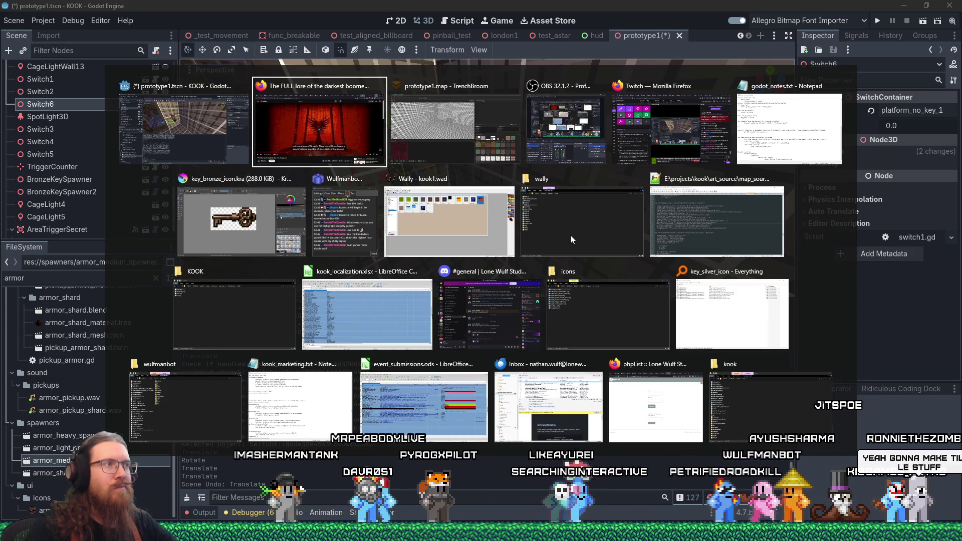
{"action": "key", "text": "Tab"}
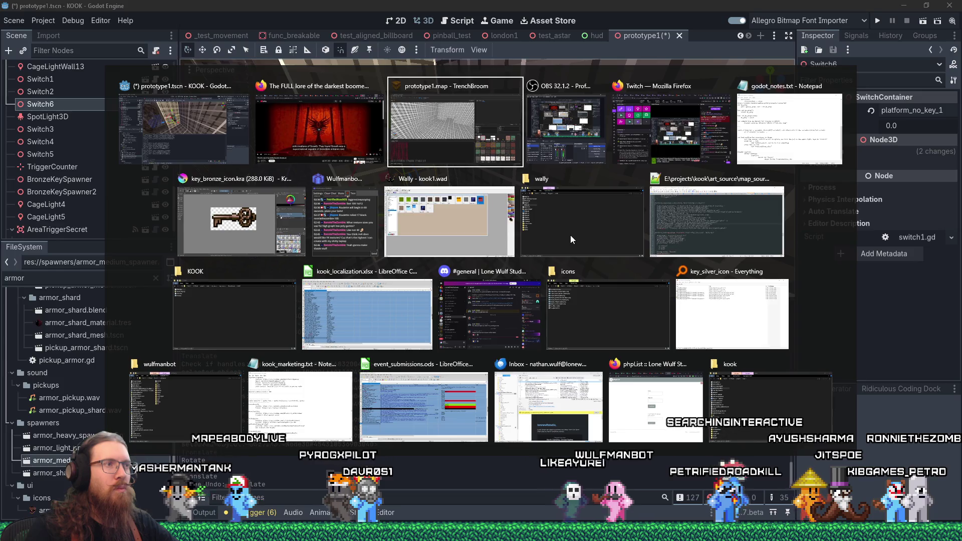
{"action": "mouse_move", "coordinate": [570, 236]}
{"action": "left_mouse_down"}
{"action": "mouse_move", "coordinate": [447, 212]}
{"action": "mouse_move", "coordinate": [549, 194]}
{"action": "left_mouse_up"}
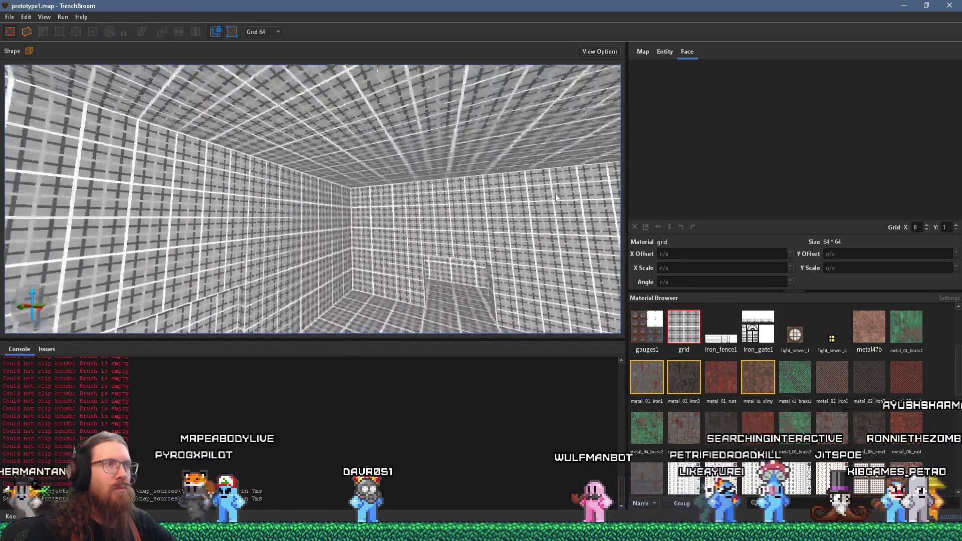
Select the door_sliding platform and show its entity properties.
{"action": "scroll", "coordinate": [574, 200], "scroll_direction": "down", "scroll_amount": 10}
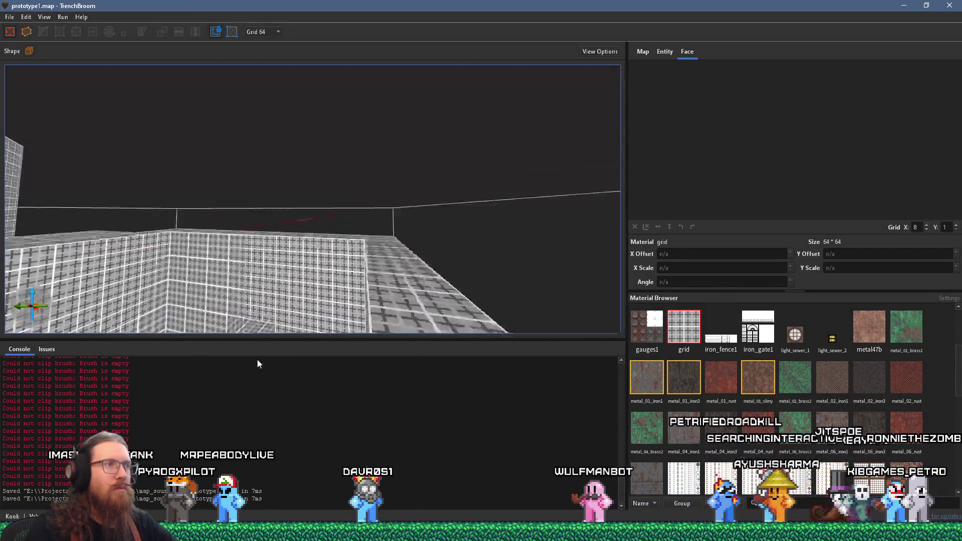
{"action": "scroll", "coordinate": [361, 253], "scroll_direction": "up", "scroll_amount": 10}
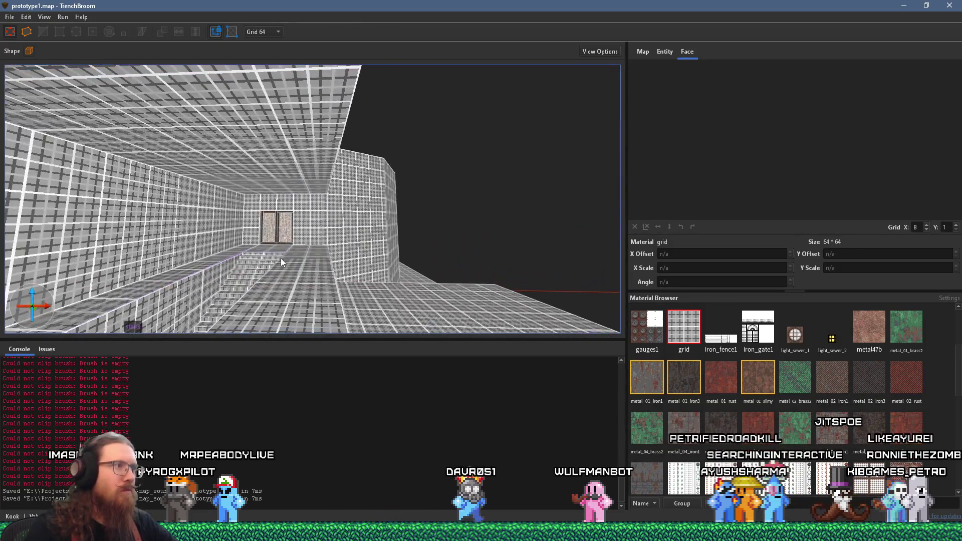
{"action": "scroll", "coordinate": [280, 258], "scroll_direction": "up", "scroll_amount": 10}
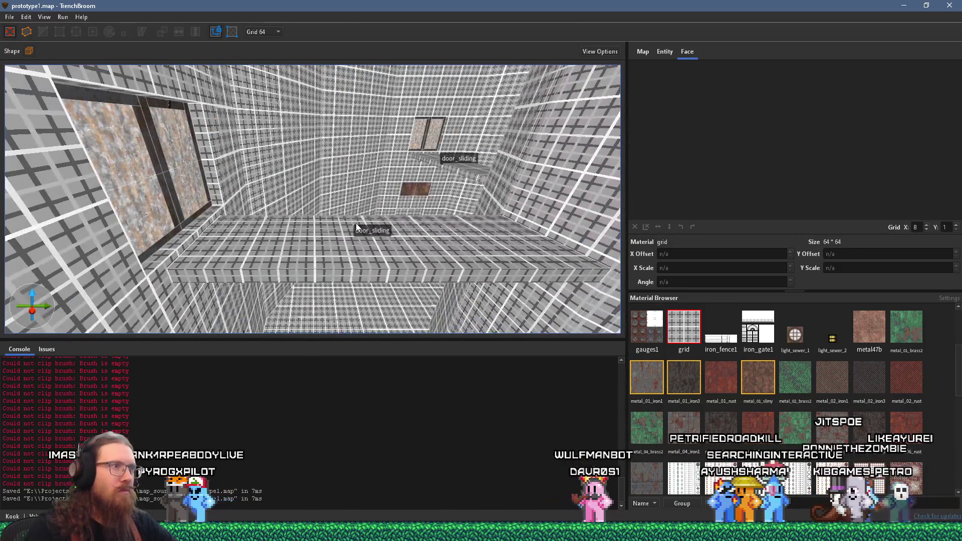
{"action": "left_click", "coordinate": [358, 228]}
{"action": "left_click", "coordinate": [667, 51]}
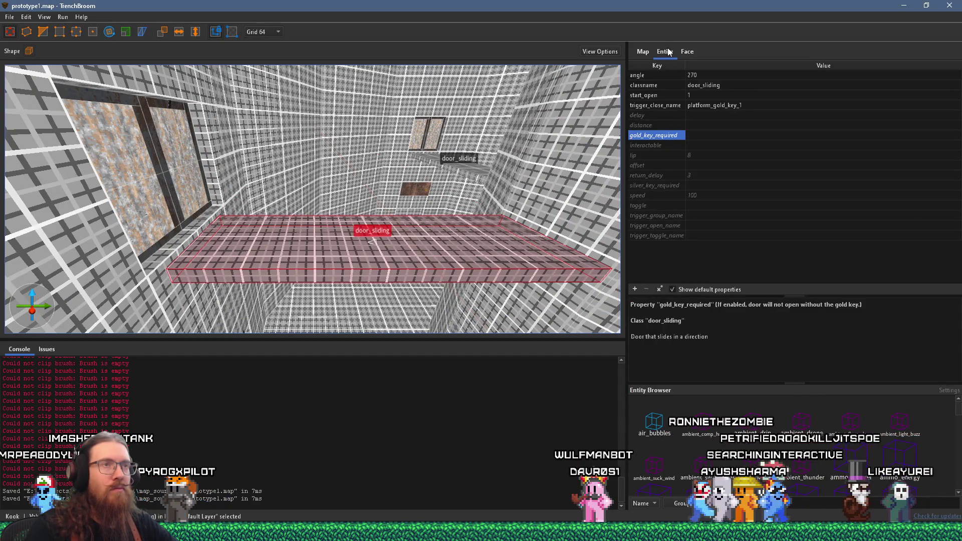
{"action": "scroll", "coordinate": [331, 177], "scroll_direction": "up", "scroll_amount": 8}
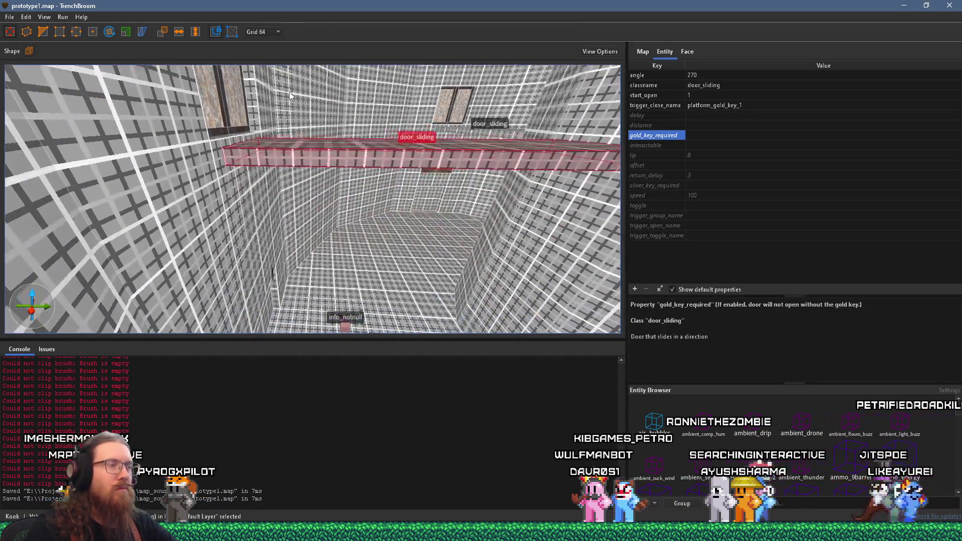
{"action": "mouse_move", "coordinate": [331, 176]}
{"action": "left_mouse_down"}
{"action": "mouse_move", "coordinate": [458, 200]}
{"action": "mouse_move", "coordinate": [550, 188]}
{"action": "mouse_move", "coordinate": [280, 164]}
{"action": "left_mouse_up"}
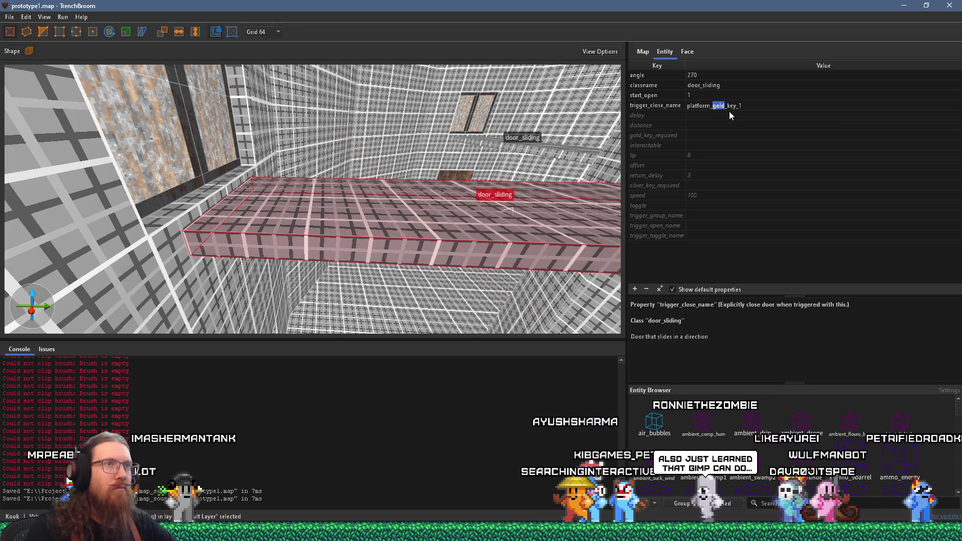
Change its trigger_close_name from platform_gold_key_1 to platform_bronze_key_1.
{"action": "type", "text": "bronze"}
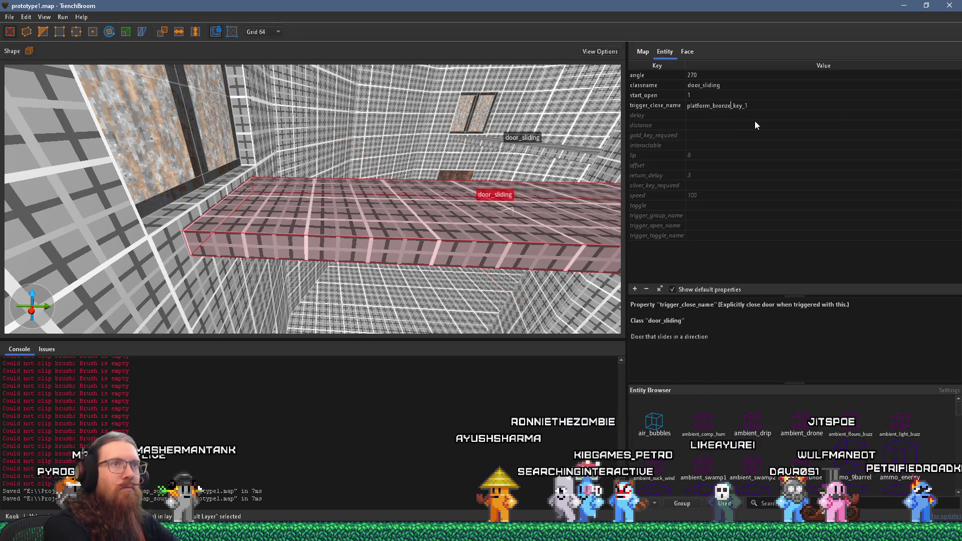
{"action": "key", "text": "ctrl+a"}
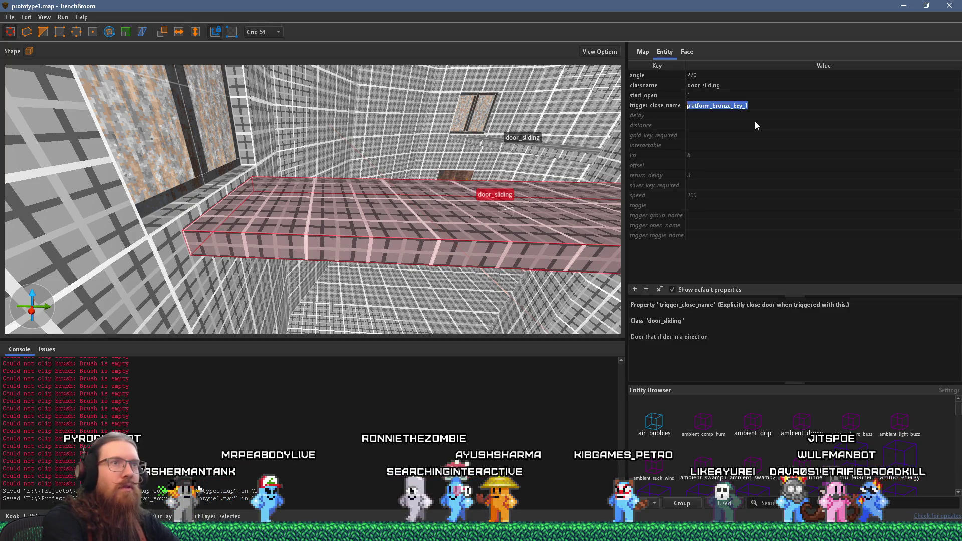
{"action": "key", "text": "Return"}
{"action": "scroll", "coordinate": [392, 180], "scroll_direction": "up", "scroll_amount": 3}
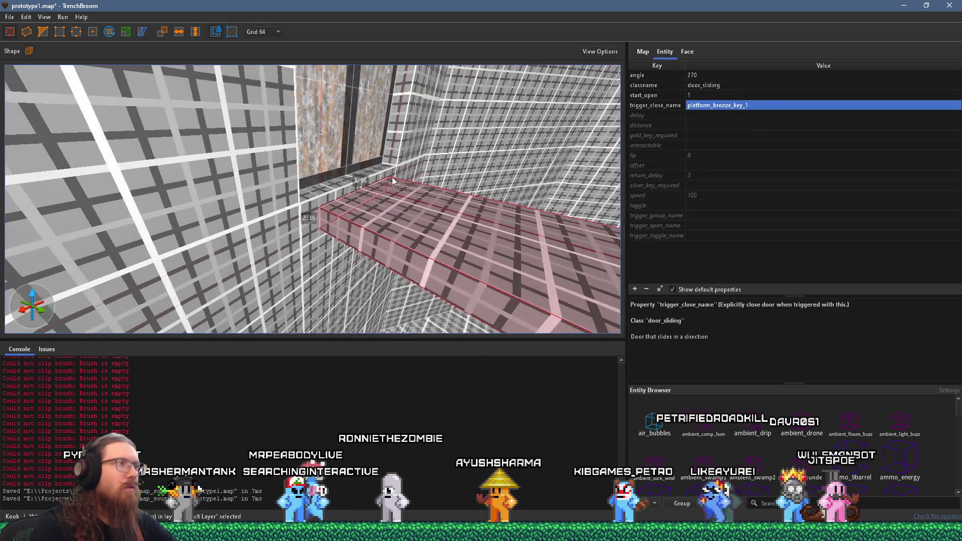
{"action": "scroll", "coordinate": [381, 185], "scroll_direction": "up", "scroll_amount": 2}
{"action": "scroll", "coordinate": [340, 160], "scroll_direction": "up", "scroll_amount": 2}
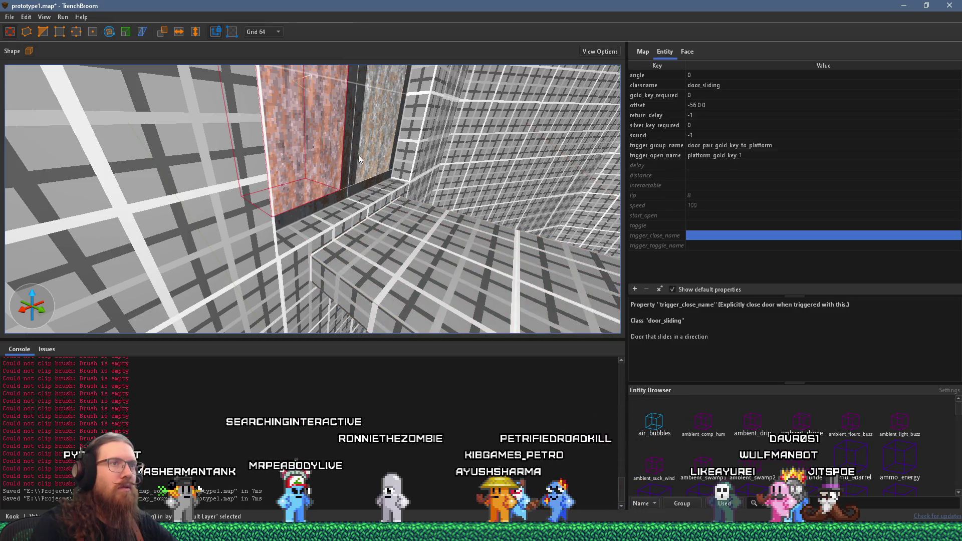
Select both doors of the gold-key sliding door pair in the wall.
{"action": "left_click", "coordinate": [386, 140]}
{"action": "scroll", "coordinate": [386, 143], "scroll_direction": "down", "scroll_amount": 10}
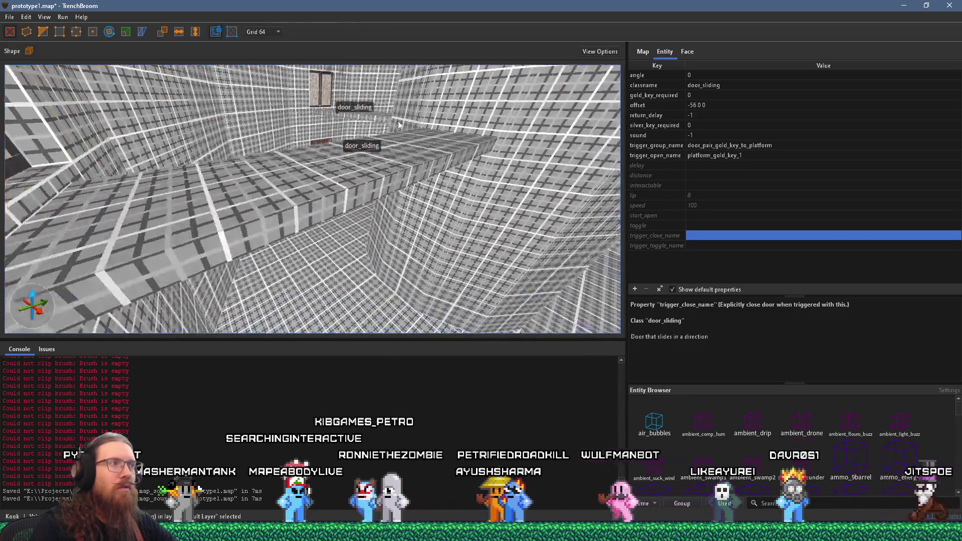
{"action": "scroll", "coordinate": [303, 86], "scroll_direction": "up", "scroll_amount": 10}
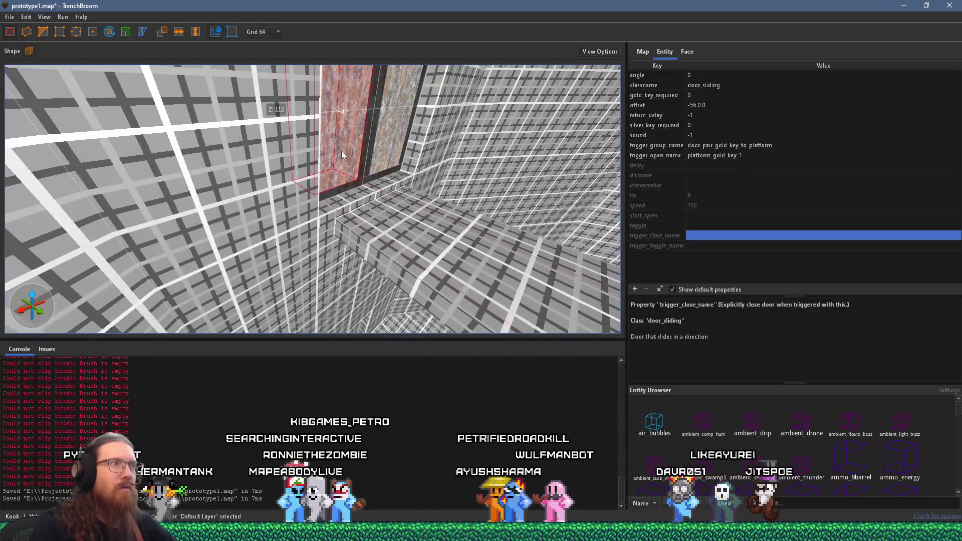
{"action": "mouse_move", "coordinate": [353, 145]}
{"action": "left_mouse_down"}
{"action": "mouse_move", "coordinate": [375, 136]}
{"action": "mouse_move", "coordinate": [327, 188]}
{"action": "mouse_move", "coordinate": [341, 182]}
{"action": "left_mouse_up"}
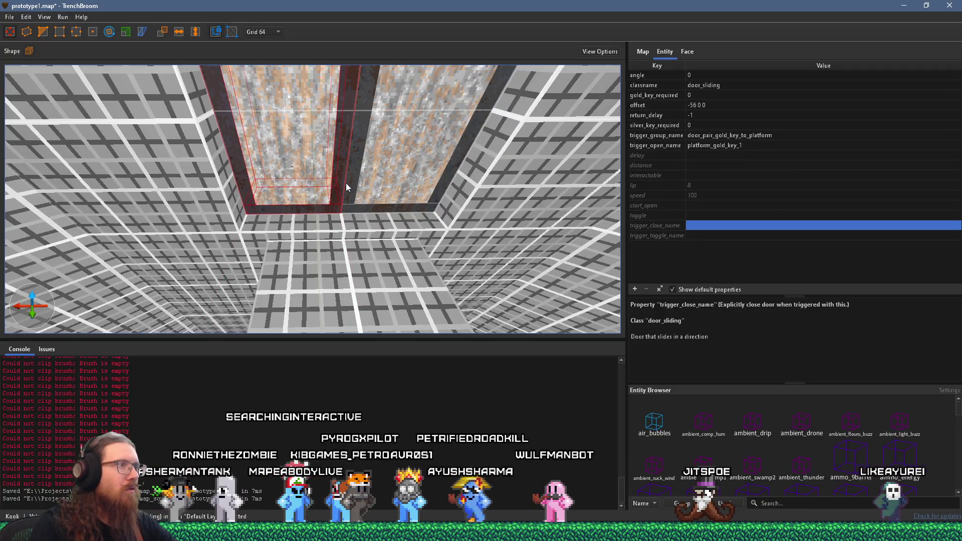
{"action": "left_click", "coordinate": [414, 171], "text": "ctrl"}
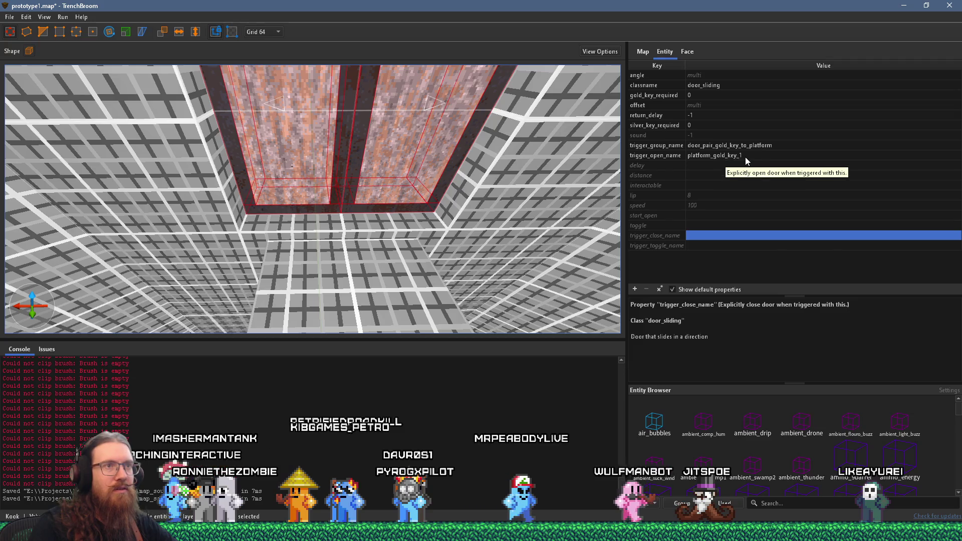
Set trigger_open_name to platform_bronze_key_1 and trigger_group_name to door_pair_bronze_key_to_platform.
{"action": "left_click", "coordinate": [728, 157]}
{"action": "left_click", "coordinate": [729, 160]}
{"action": "left_click_drag", "start_coordinate": [717, 160], "coordinate": [713, 162]}
{"action": "type", "text": "bronze"}
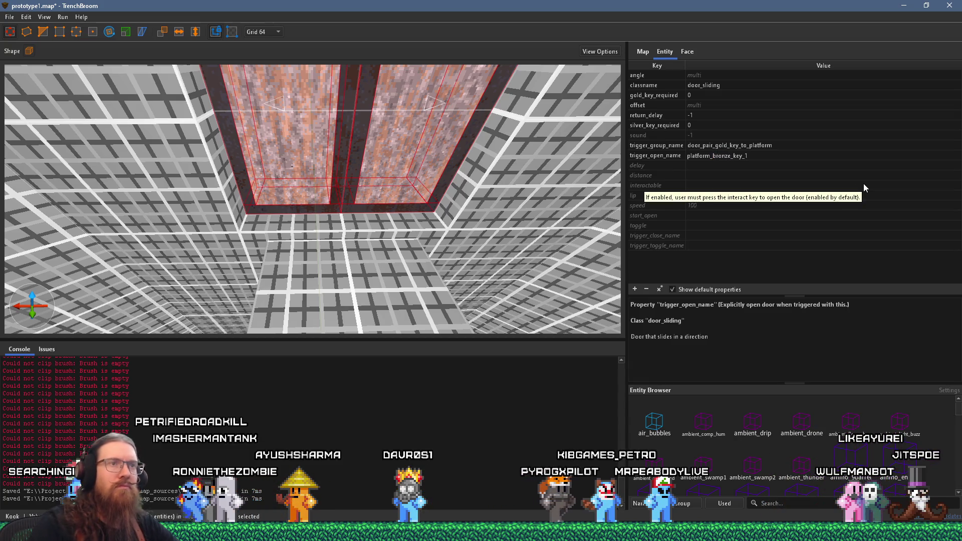
{"action": "left_click", "coordinate": [780, 145]}
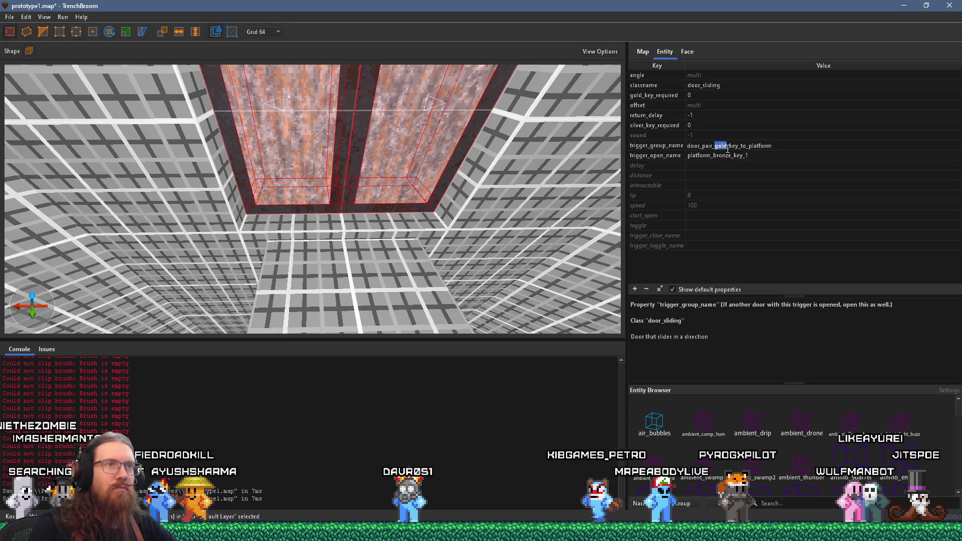
{"action": "type", "text": "bronze"}
{"action": "key", "text": "Return"}
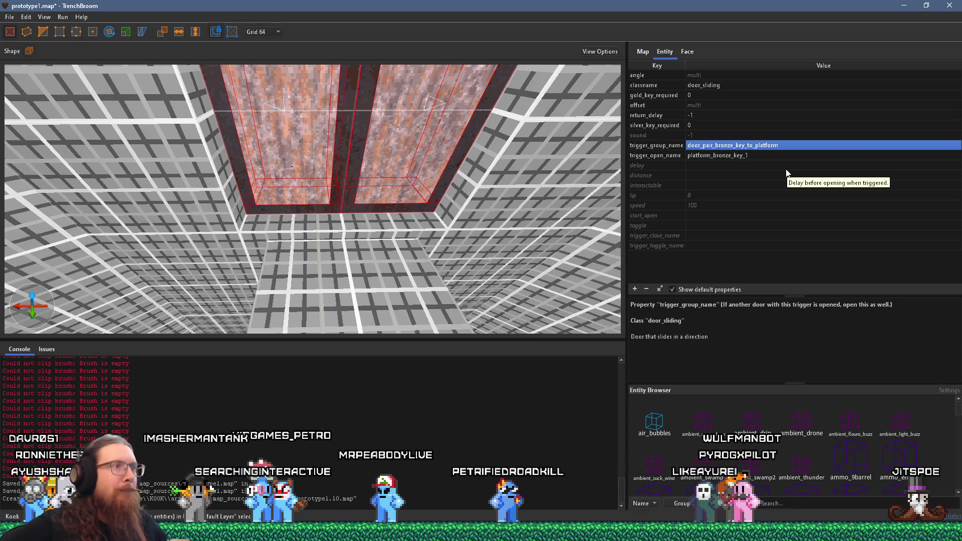
{"action": "scroll", "coordinate": [371, 249], "scroll_direction": "up", "scroll_amount": 2}
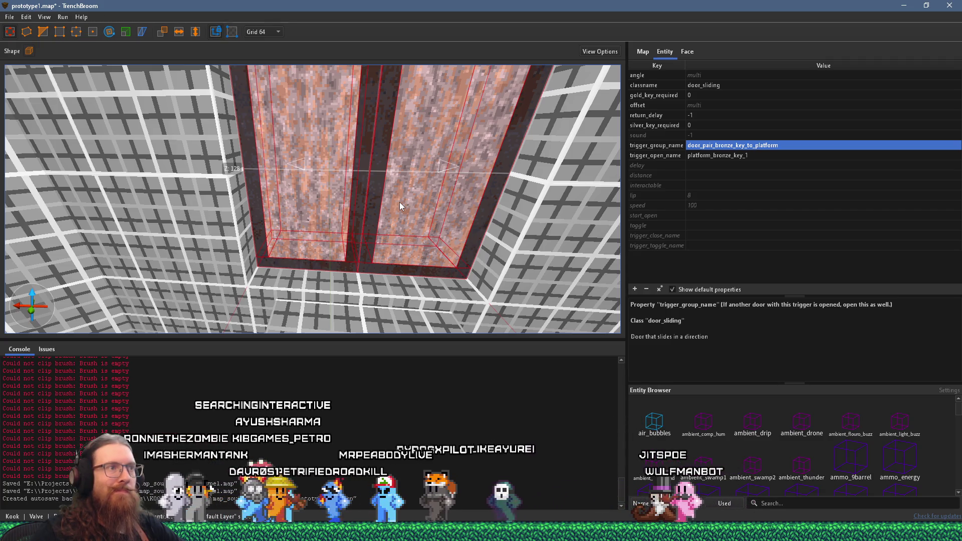
Remove the gold_key_required and silver_key_required properties from both doors.
{"action": "left_click_drag", "start_coordinate": [399, 202], "coordinate": [419, 198]}
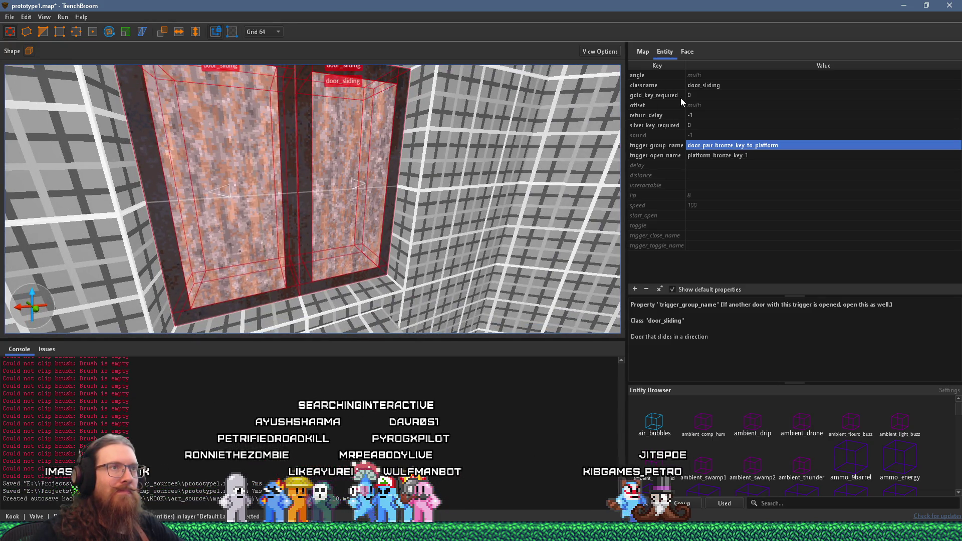
{"action": "mouse_move", "coordinate": [705, 94]}
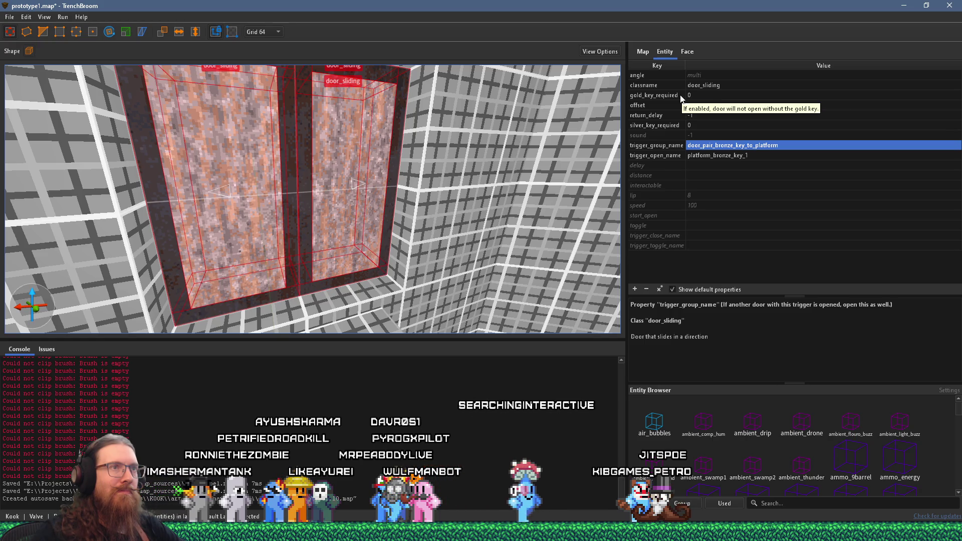
{"action": "mouse_move", "coordinate": [676, 220]}
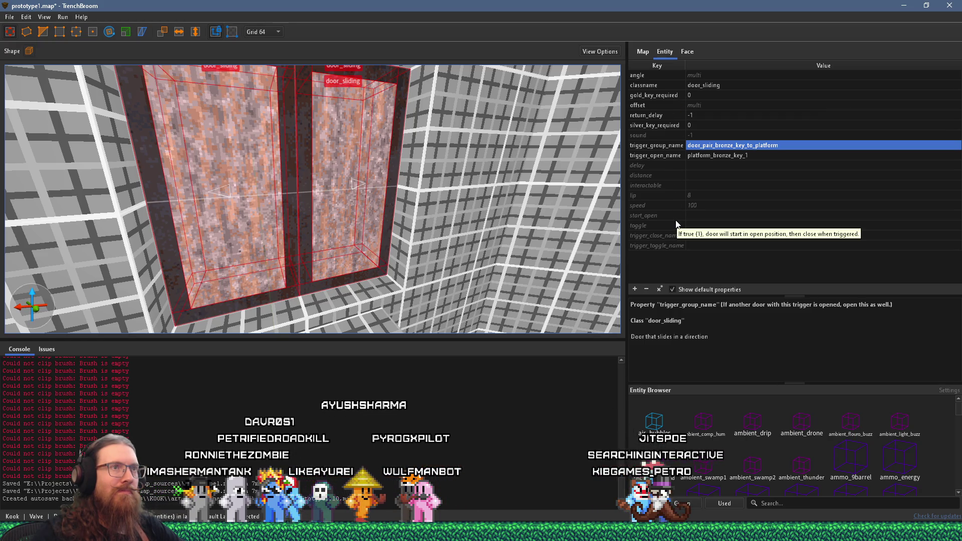
{"action": "left_click", "coordinate": [674, 96]}
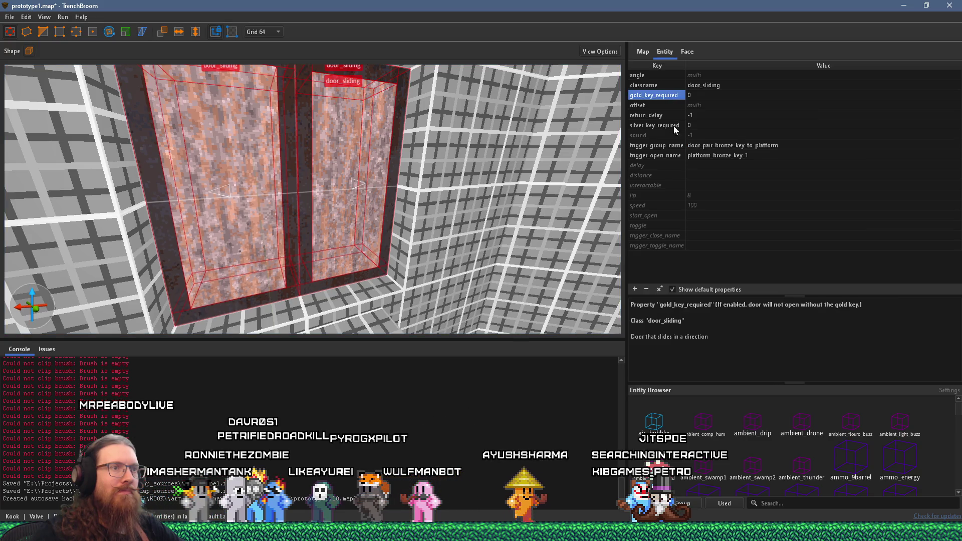
{"action": "left_click", "coordinate": [646, 290]}
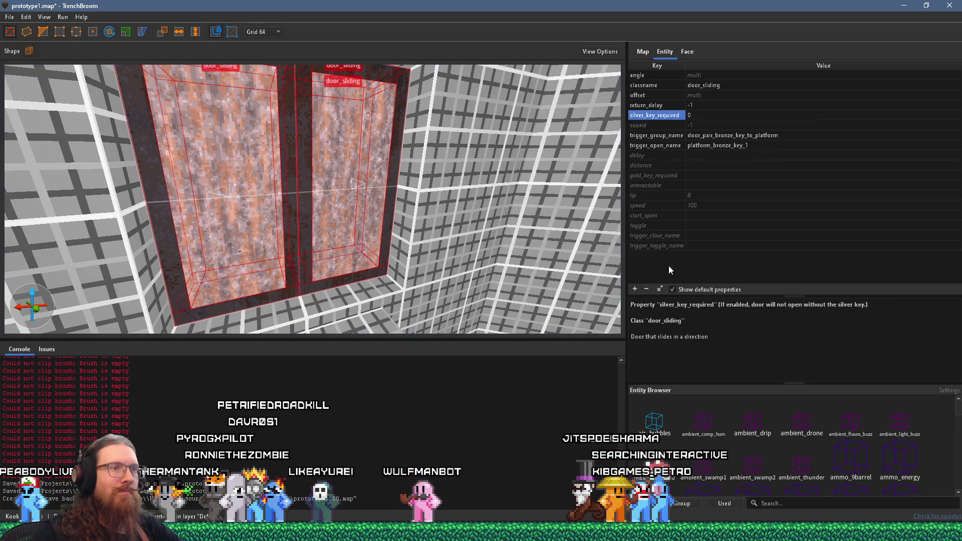
{"action": "left_click", "coordinate": [648, 291]}
{"action": "mouse_move", "coordinate": [446, 207]}
{"action": "left_mouse_down"}
{"action": "mouse_move", "coordinate": [466, 194]}
{"action": "mouse_move", "coordinate": [411, 202]}
{"action": "mouse_move", "coordinate": [396, 144]}
{"action": "left_mouse_up"}
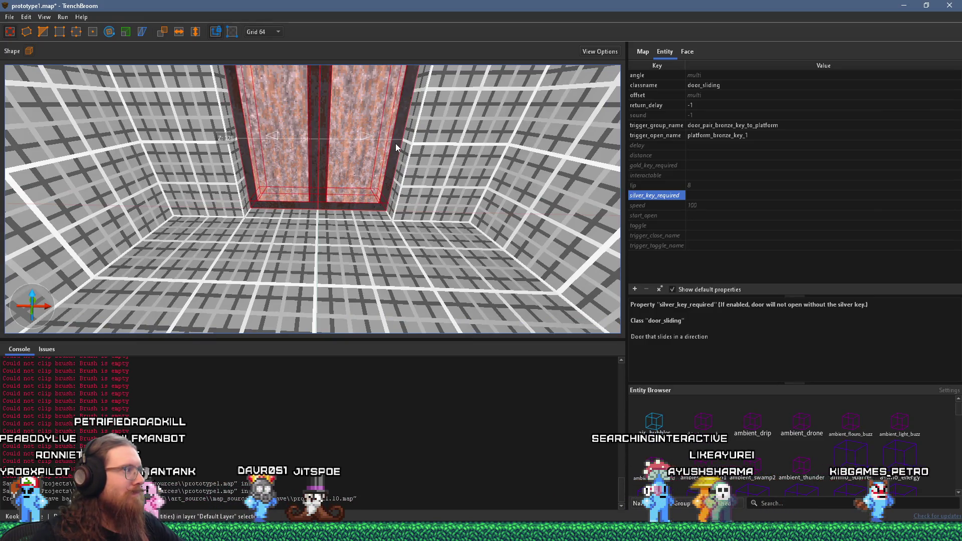
{"action": "left_click", "coordinate": [10, 17]}
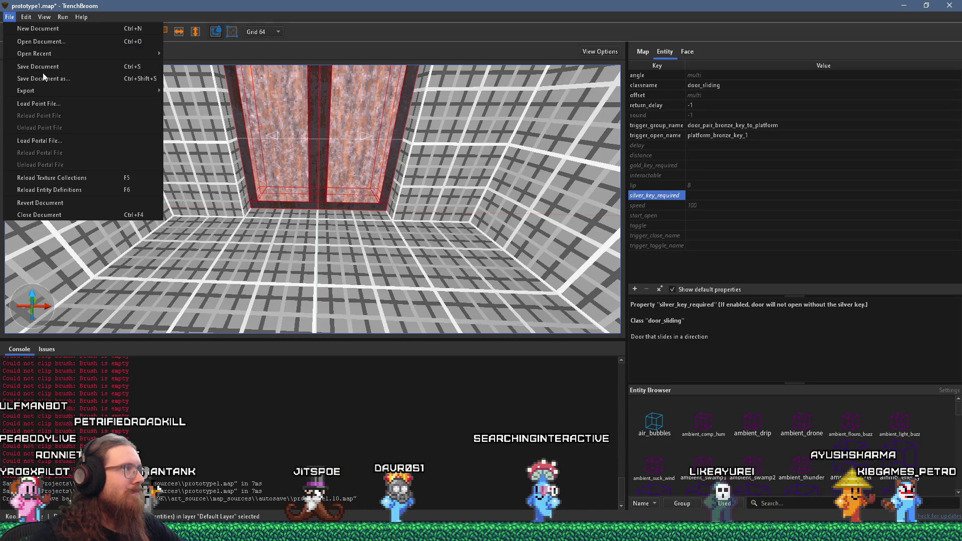
Save prototype1.map, compile it with the qbsp profile, and switch to Godot.
{"action": "left_click", "coordinate": [39, 70]}
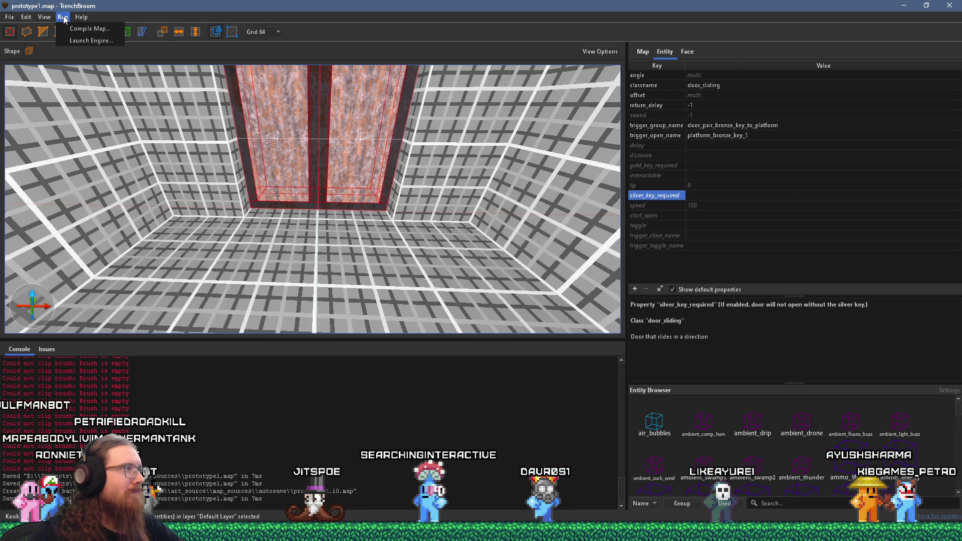
{"action": "left_click", "coordinate": [87, 29]}
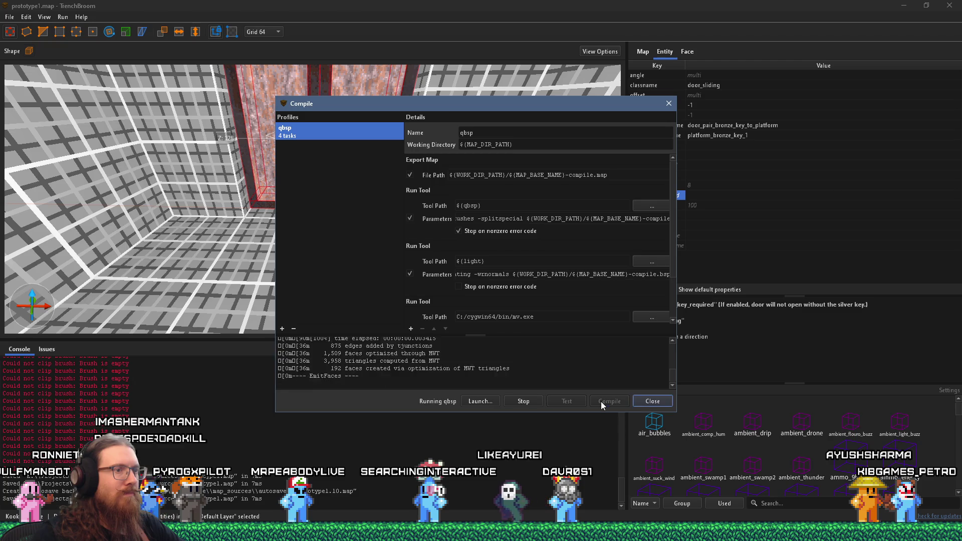
{"action": "key", "text": "alt+Tab"}
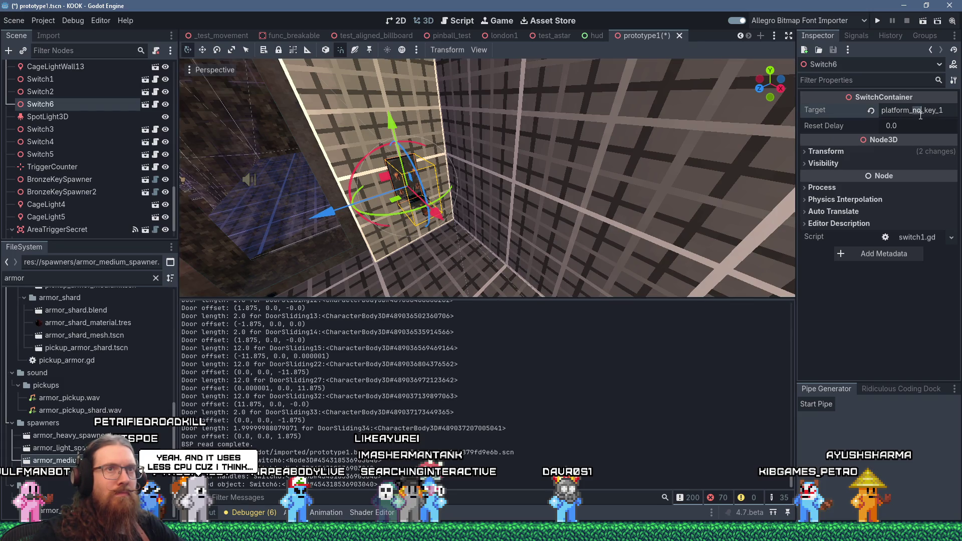
Set Switch6's Target to platform_bronze_key_1.
{"action": "type", "text": "bronze"}
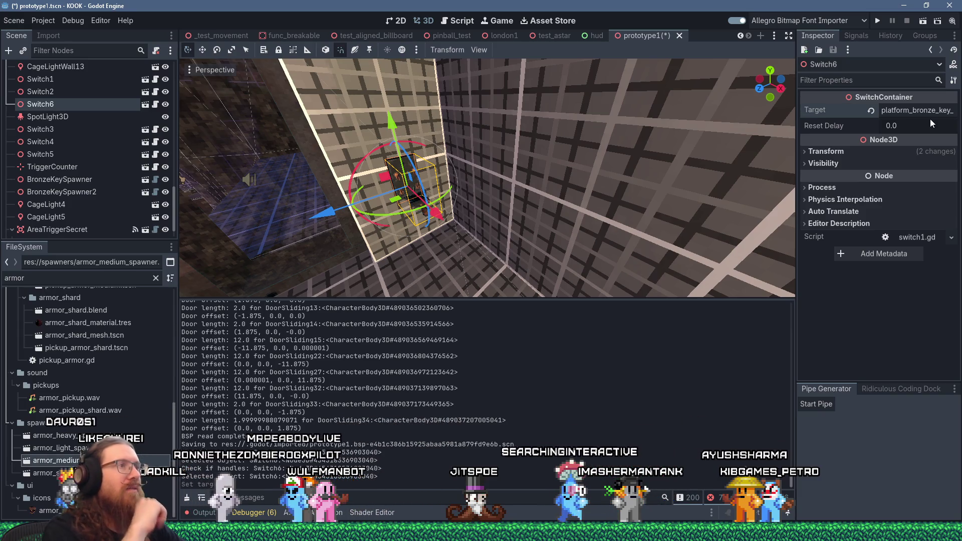
{"action": "mouse_move", "coordinate": [706, 119]}
{"action": "left_mouse_down"}
{"action": "mouse_move", "coordinate": [615, 133]}
{"action": "mouse_move", "coordinate": [555, 131]}
{"action": "mouse_move", "coordinate": [601, 117]}
{"action": "mouse_move", "coordinate": [682, 130]}
{"action": "mouse_move", "coordinate": [624, 112]}
{"action": "mouse_move", "coordinate": [576, 121]}
{"action": "mouse_move", "coordinate": [578, 98]}
{"action": "mouse_move", "coordinate": [600, 147]}
{"action": "left_mouse_up"}
{"action": "scroll", "coordinate": [602, 116], "scroll_direction": "up", "scroll_amount": 3}
{"action": "scroll", "coordinate": [683, 131], "scroll_direction": "down", "scroll_amount": 2}
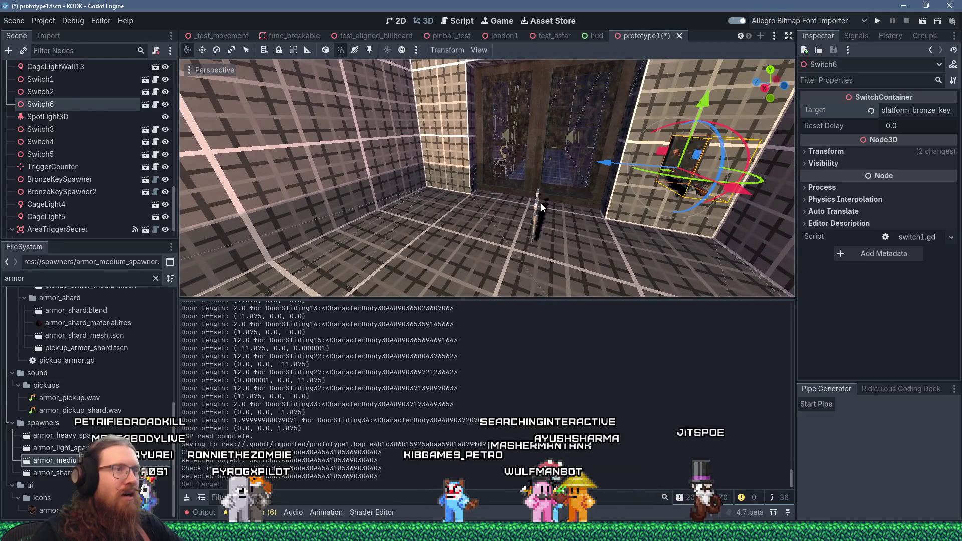
Inspect the door area, checking the SilverKeySpawner and the prototype1 root node.
{"action": "left_click", "coordinate": [541, 204]}
{"action": "left_click_drag", "start_coordinate": [485, 206], "coordinate": [479, 206]}
{"action": "right_click", "coordinate": [479, 206]}
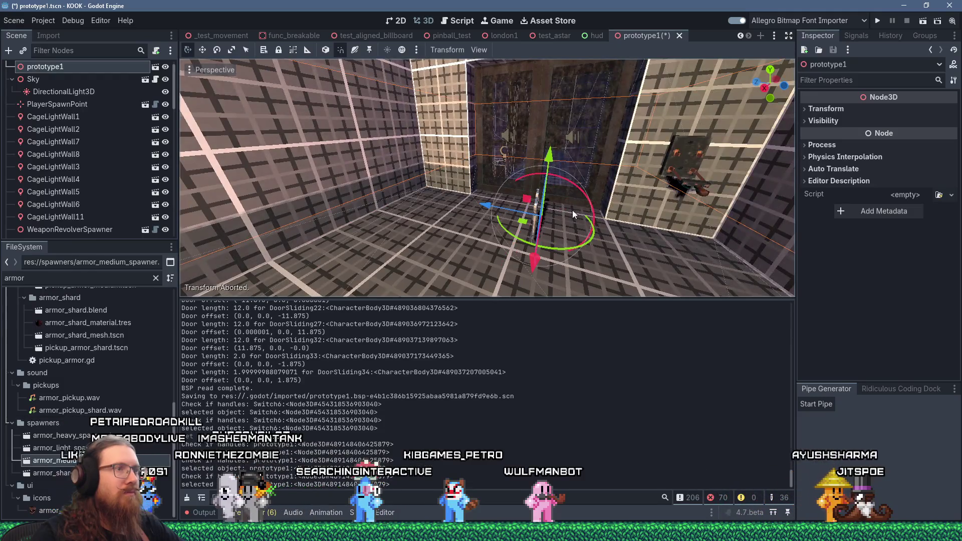
{"action": "scroll", "coordinate": [568, 211], "scroll_direction": "up", "scroll_amount": 3}
{"action": "mouse_move", "coordinate": [570, 209]}
{"action": "left_mouse_down"}
{"action": "mouse_move", "coordinate": [558, 196]}
{"action": "mouse_move", "coordinate": [534, 225]}
{"action": "left_mouse_up"}
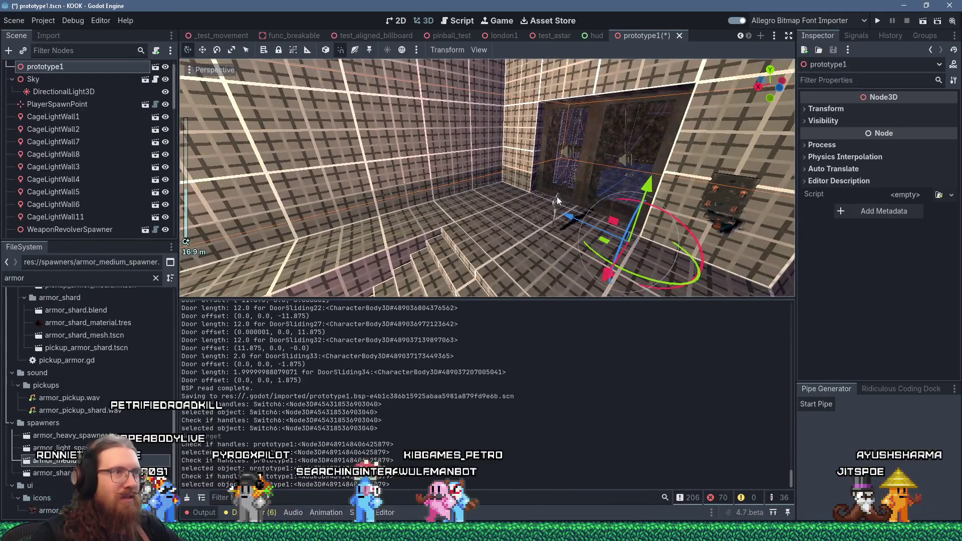
{"action": "left_click", "coordinate": [557, 197]}
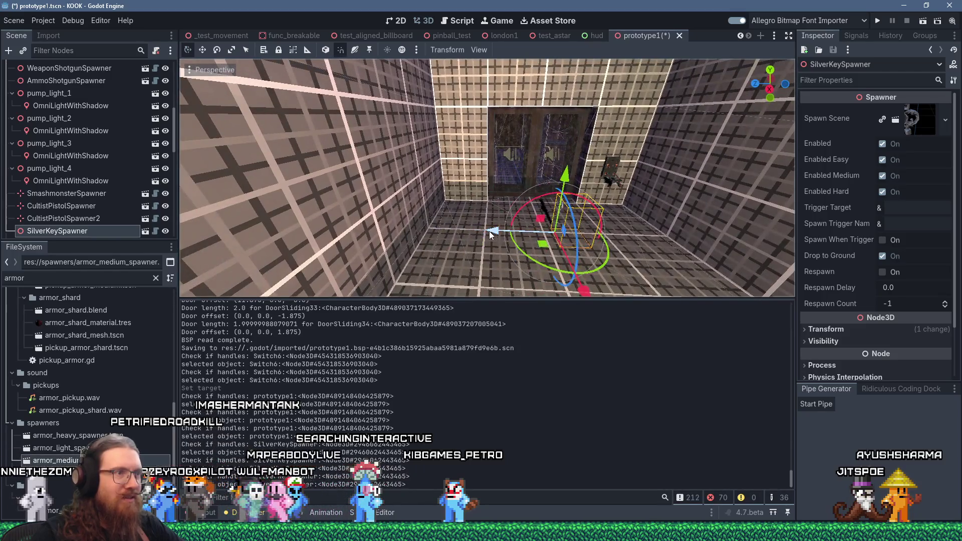
{"action": "scroll", "coordinate": [482, 230], "scroll_direction": "up", "scroll_amount": 2}
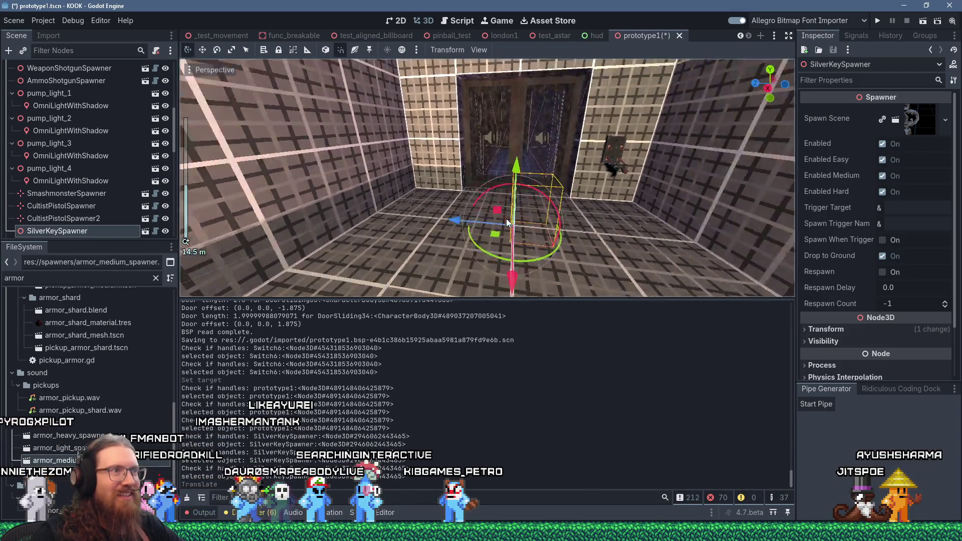
{"action": "mouse_move", "coordinate": [540, 170]}
{"action": "left_mouse_down"}
{"action": "mouse_move", "coordinate": [591, 194]}
{"action": "mouse_move", "coordinate": [587, 202]}
{"action": "mouse_move", "coordinate": [516, 186]}
{"action": "mouse_move", "coordinate": [504, 195]}
{"action": "mouse_move", "coordinate": [531, 197]}
{"action": "mouse_move", "coordinate": [551, 217]}
{"action": "left_mouse_up"}
{"action": "scroll", "coordinate": [555, 188], "scroll_direction": "down", "scroll_amount": 2}
{"action": "left_click", "coordinate": [531, 175]}
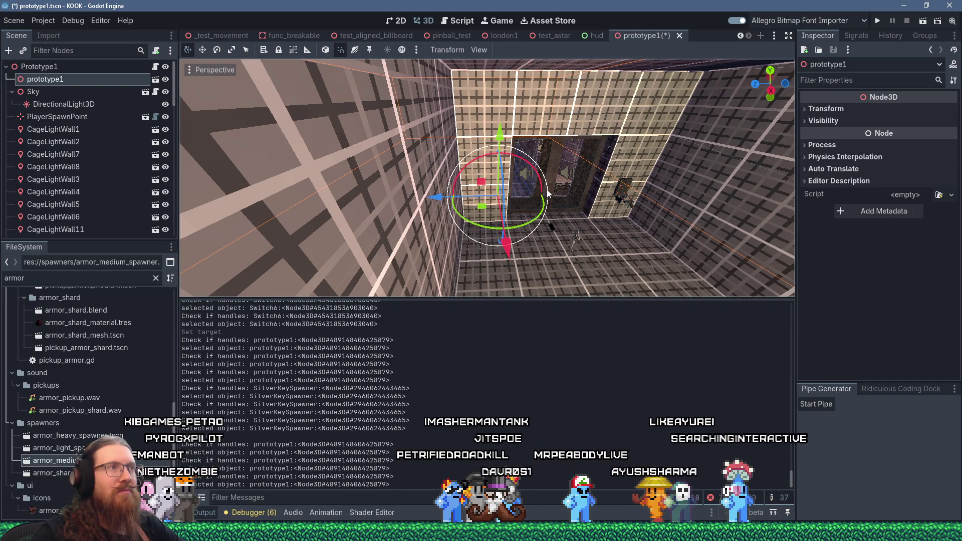
{"action": "key", "text": "alt+Tab"}
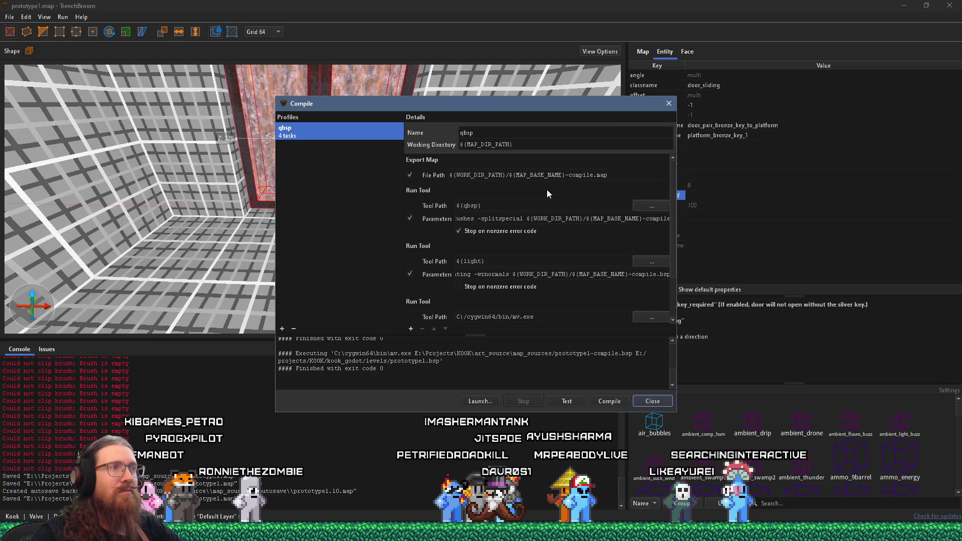
Close the finished compile window and select only the right-hand door, offset -56 0 0.
{"action": "left_click", "coordinate": [667, 106]}
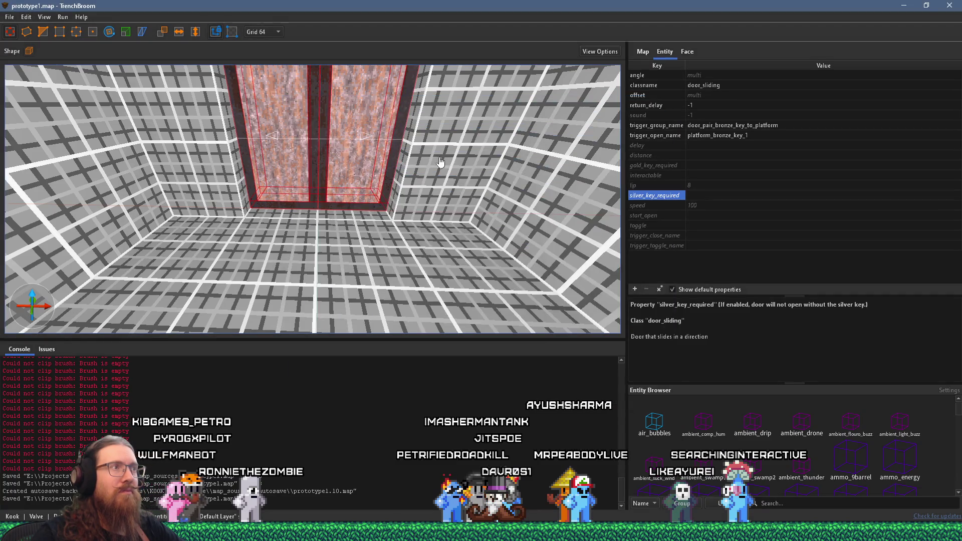
{"action": "left_click", "coordinate": [346, 147]}
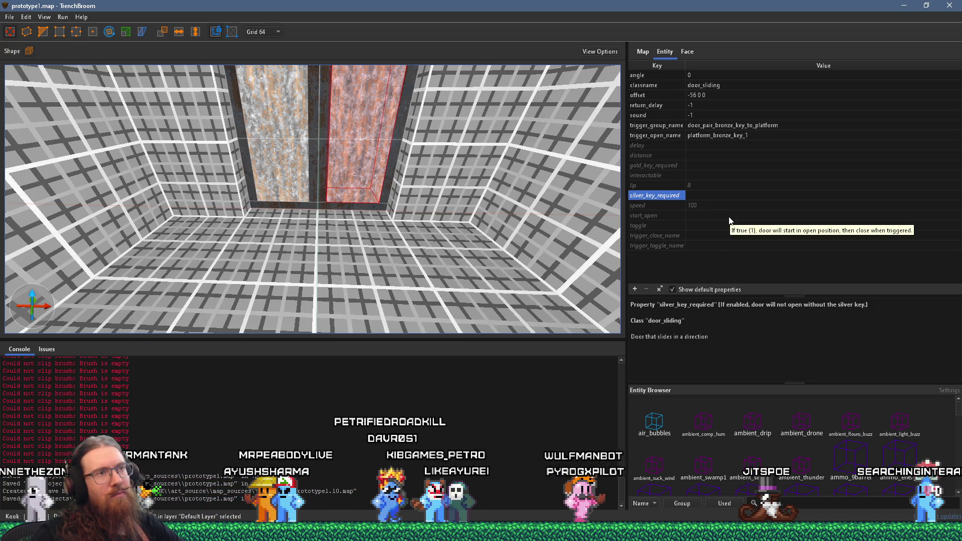
{"action": "key", "text": "alt+Tab"}
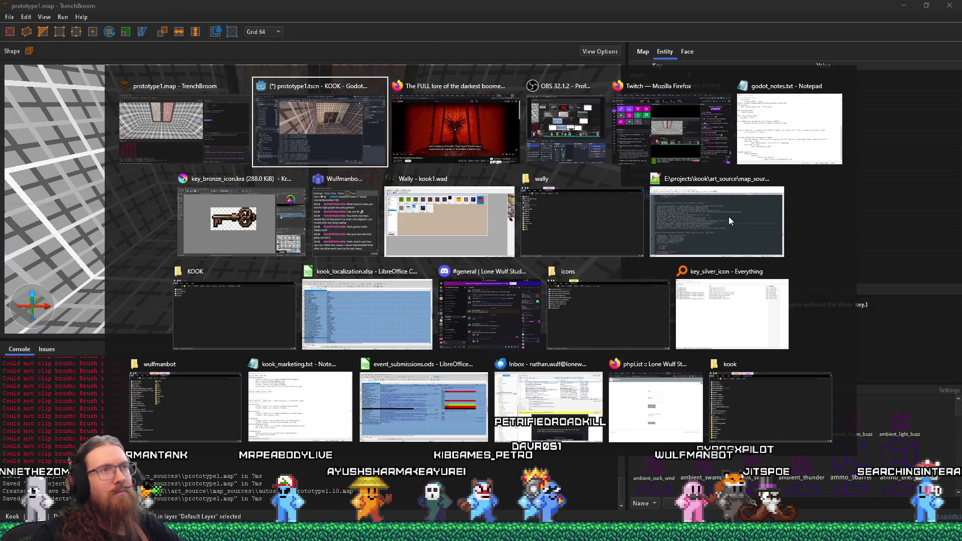
Glance at the godot_notes.txt notes, return to TrenchBroom, and bring up File Explorer.
{"action": "key", "text": "alt+shift+Tab"}
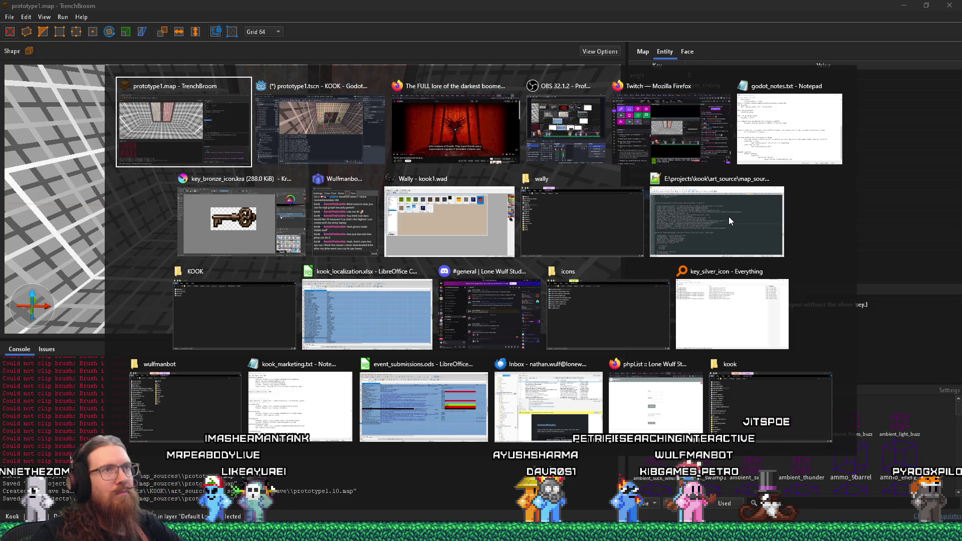
{"action": "key", "text": "Tab"}
{"action": "key", "text": "Tab"}
{"action": "key", "text": "Tab"}
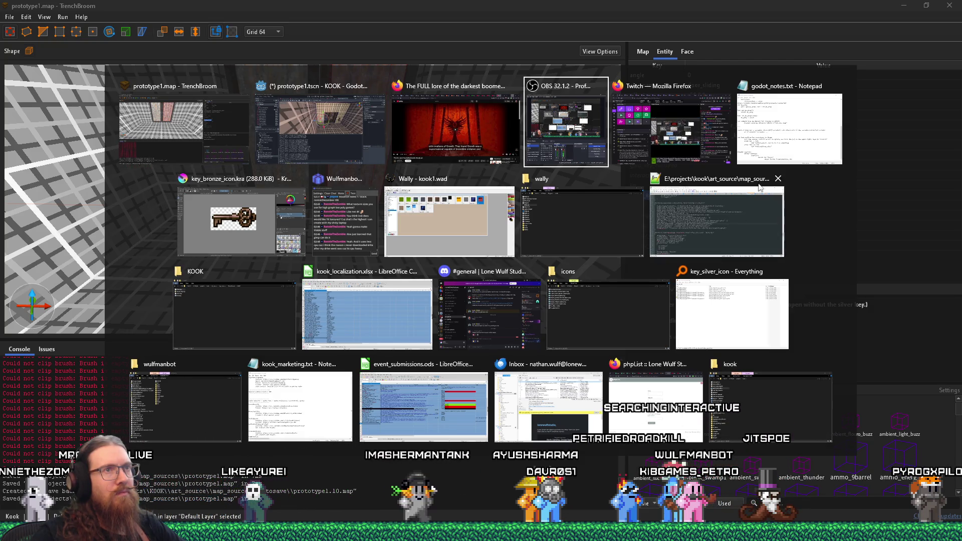
{"action": "key", "text": "Tab"}
{"action": "key", "text": "Tab"}
{"action": "key", "text": "alt+Tab"}
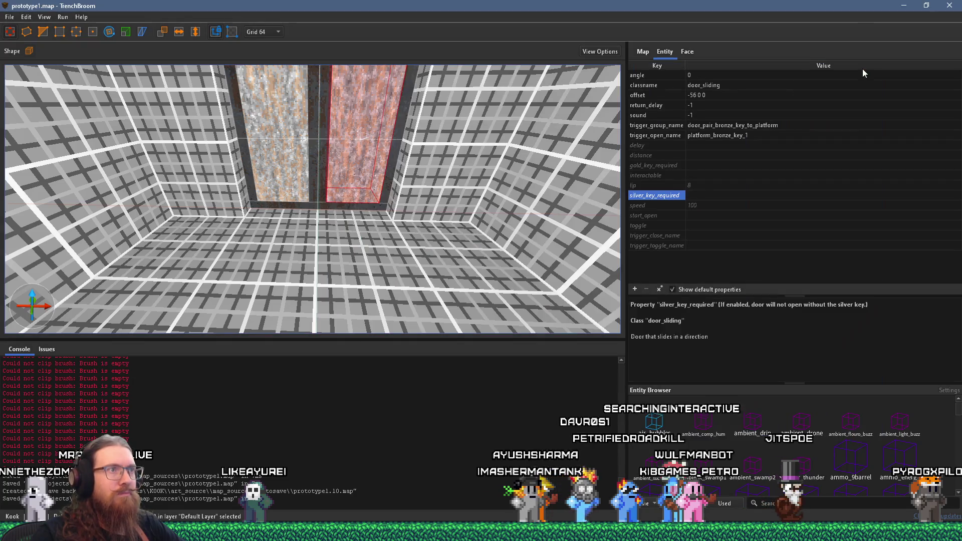
{"action": "scroll", "coordinate": [432, 179], "scroll_direction": "up", "scroll_amount": 3}
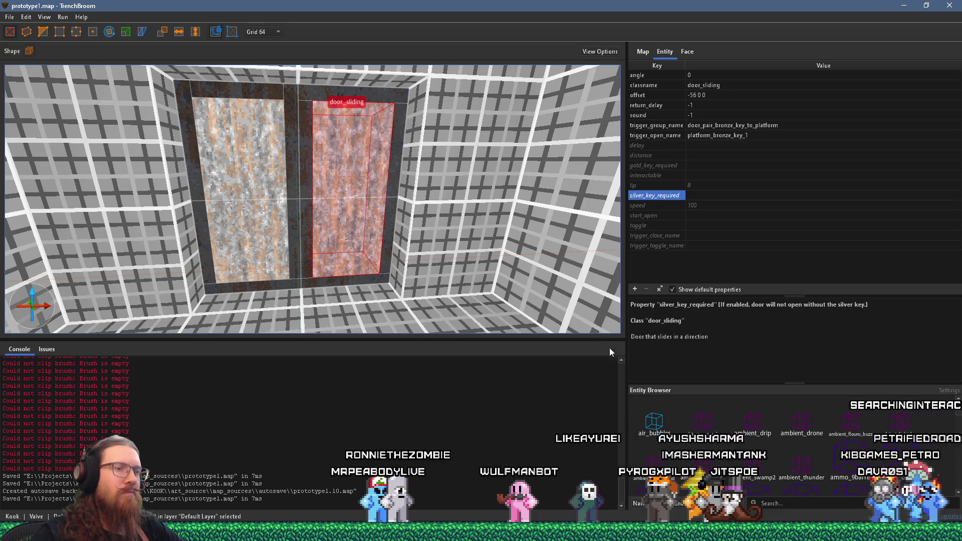
{"action": "left_click", "coordinate": [451, 531]}
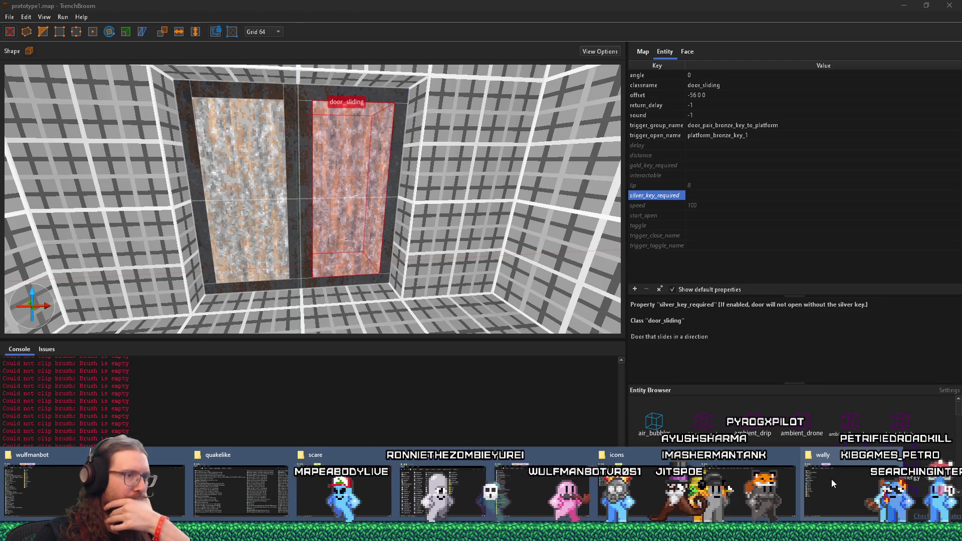
Open KOOK.fgd from the KOOK folder with Edit with Notepad++.
{"action": "left_click", "coordinate": [547, 519]}
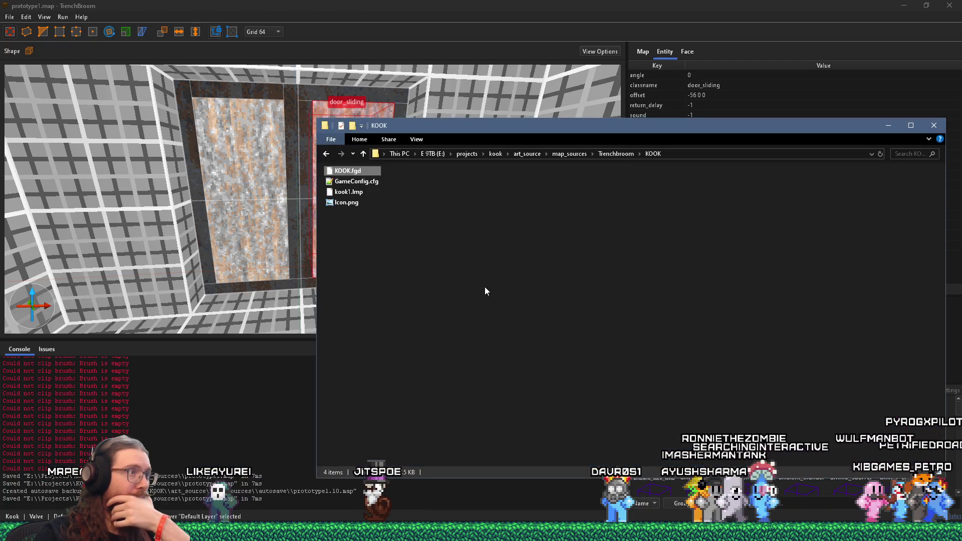
{"action": "right_click", "coordinate": [357, 176]}
{"action": "left_click", "coordinate": [393, 242]}
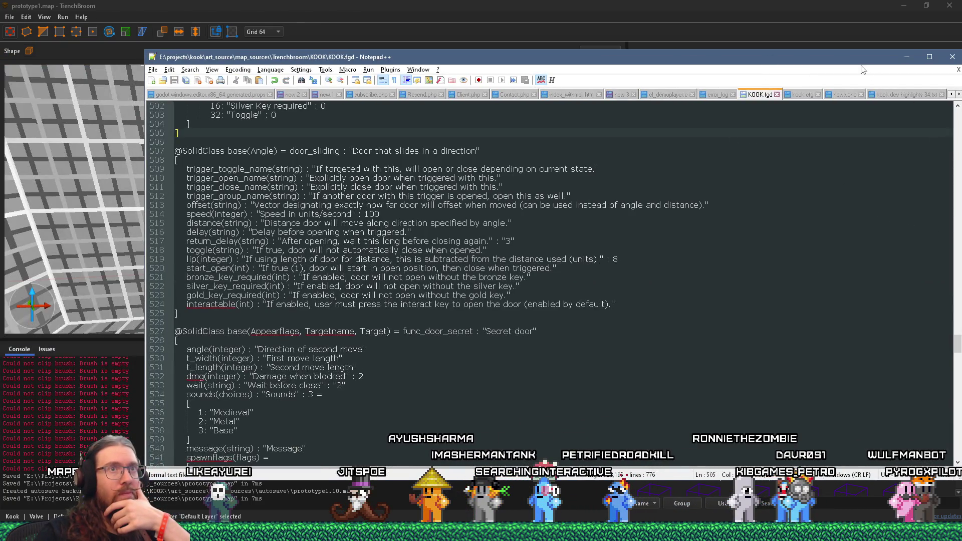
Search KOOK.fgd for "name to find the Name field definitions.
{"action": "left_click_drag", "start_coordinate": [834, 63], "coordinate": [786, 70]}
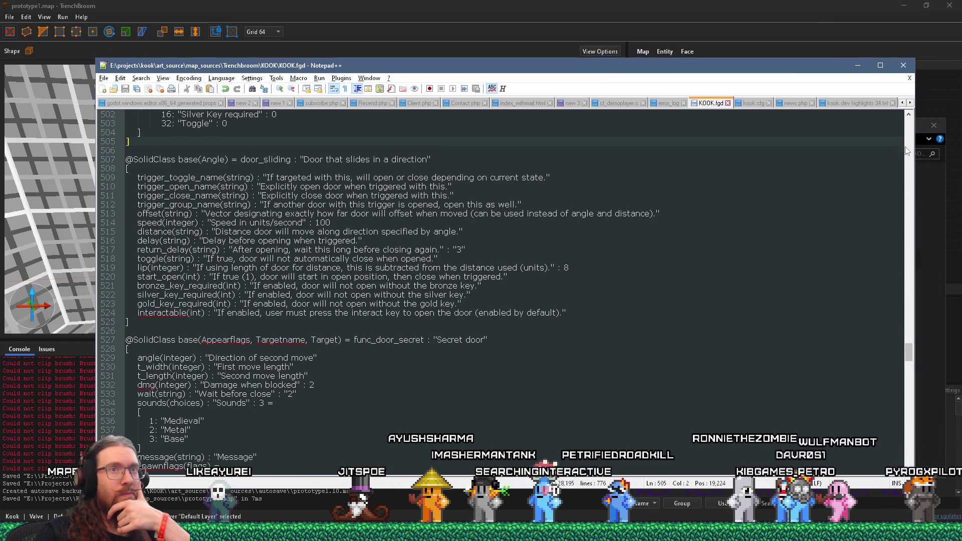
{"action": "left_click_drag", "start_coordinate": [909, 355], "coordinate": [907, 125]}
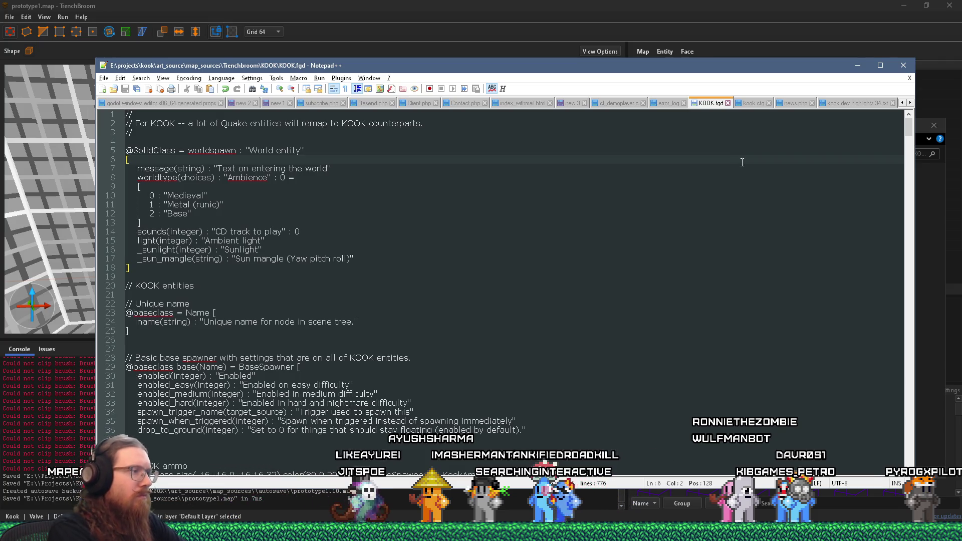
{"action": "key", "text": "ctrl+f"}
{"action": "type", "text": "\"name"}
{"action": "key", "text": "Return"}
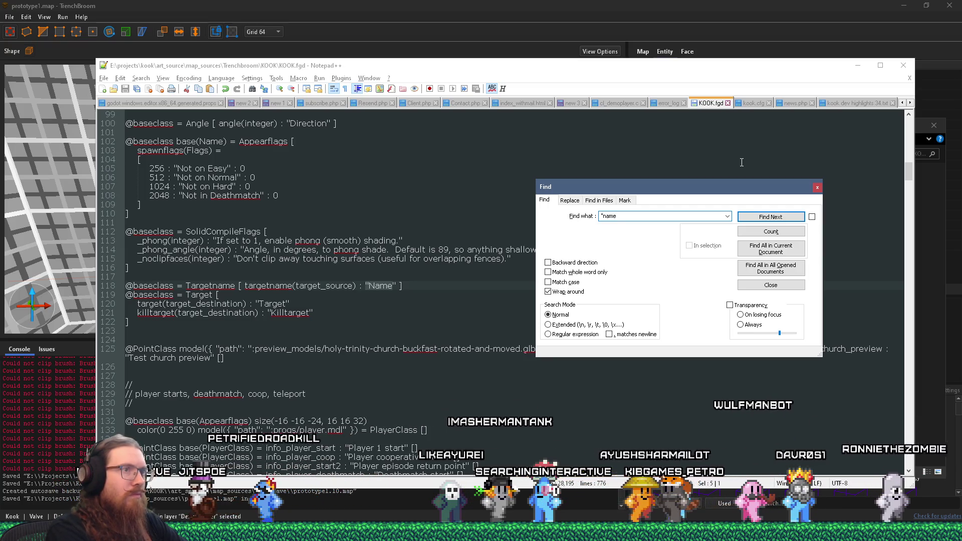
{"action": "key", "text": "Return"}
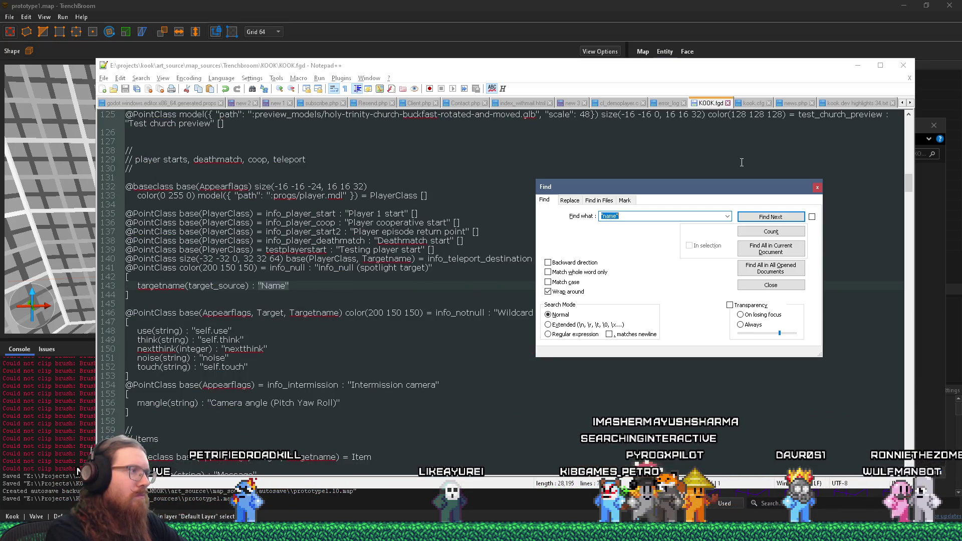
{"action": "key", "text": "Escape"}
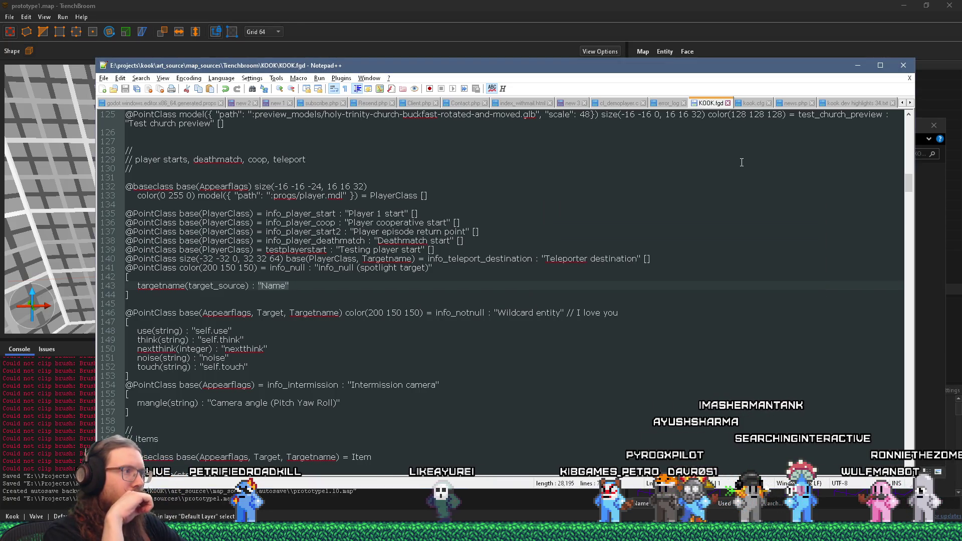
{"action": "key", "text": "F3"}
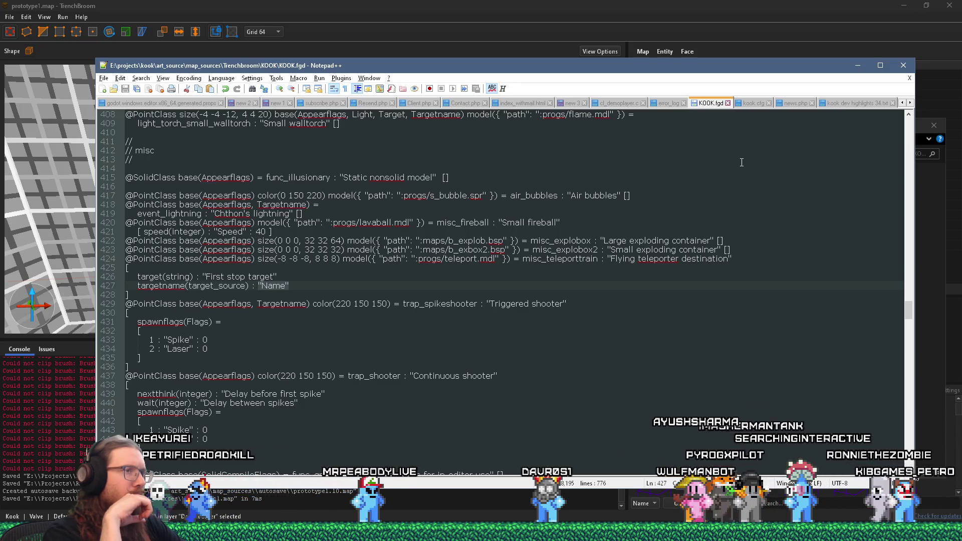
Go back to the base marker definitions and select the Name base class identifier.
{"action": "key", "text": "ctrl+z"}
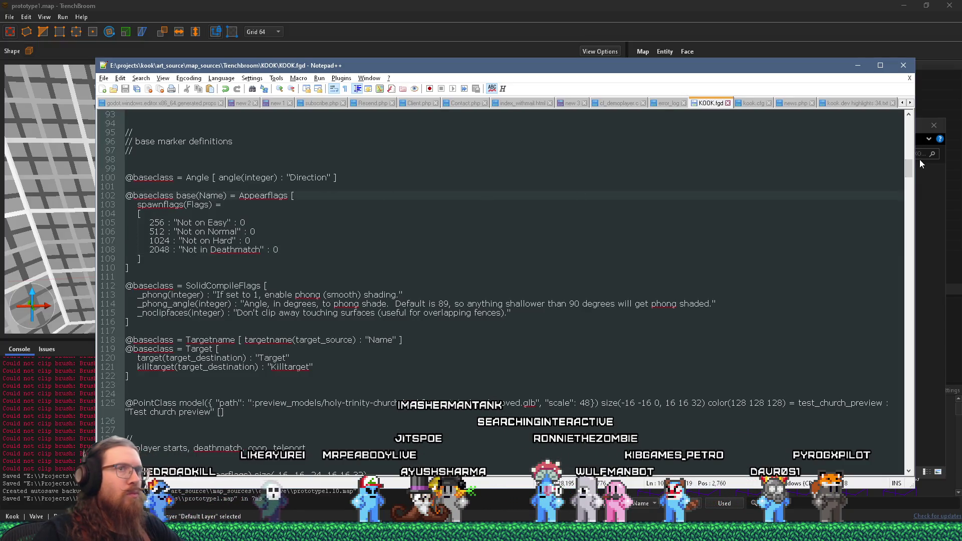
{"action": "left_click_drag", "start_coordinate": [909, 171], "coordinate": [901, 128]}
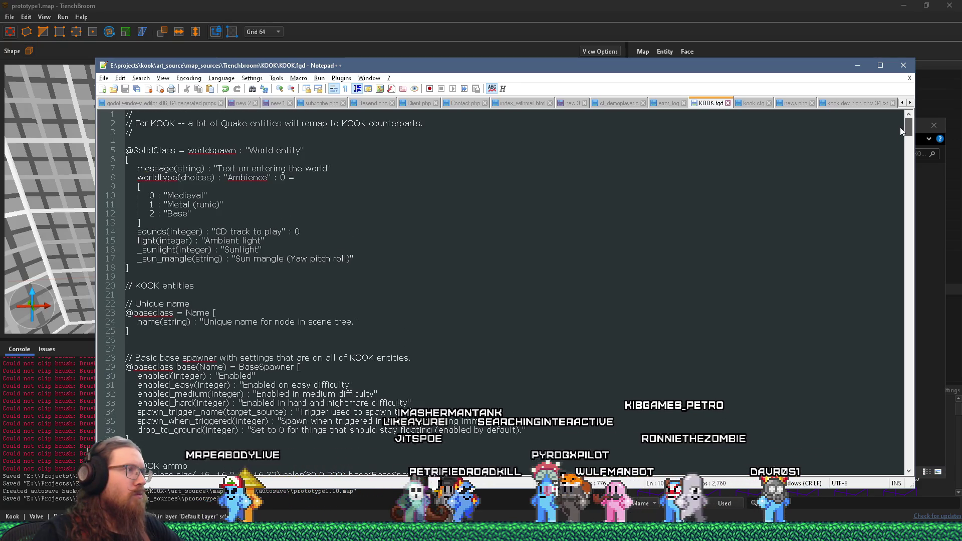
{"action": "double_click", "coordinate": [198, 313]}
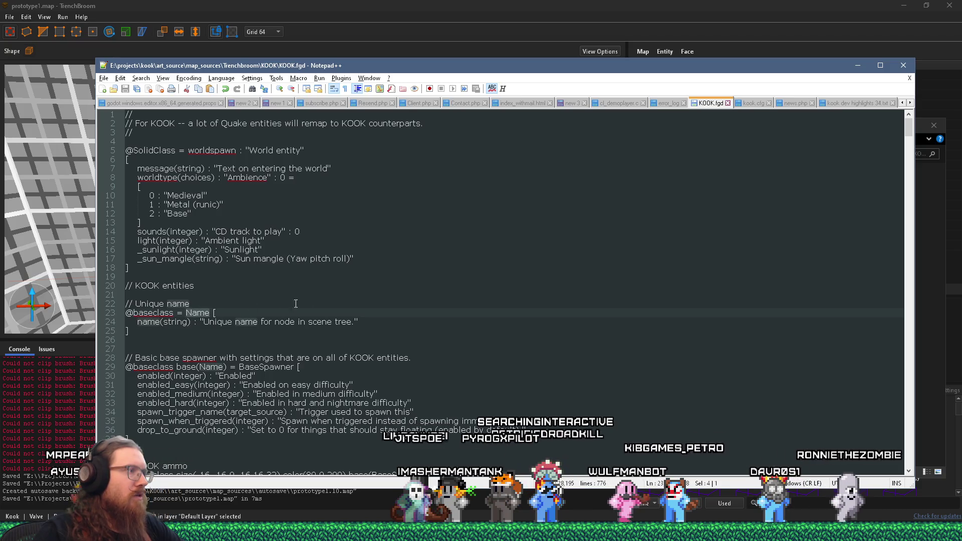
{"action": "scroll", "coordinate": [317, 305], "scroll_direction": "down", "scroll_amount": 4}
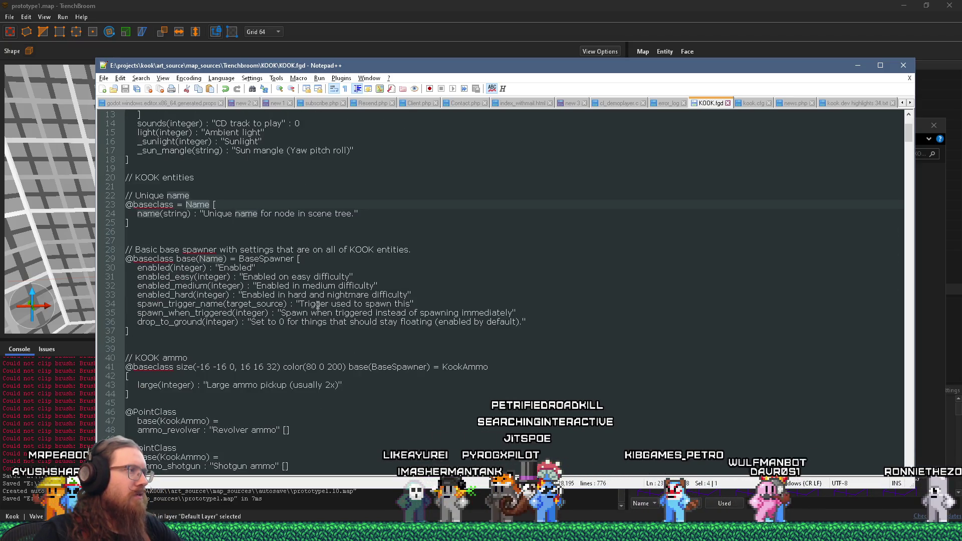
{"action": "scroll", "coordinate": [317, 304], "scroll_direction": "down", "scroll_amount": 1}
{"action": "key", "text": "Down"}
{"action": "key", "text": "Down"}
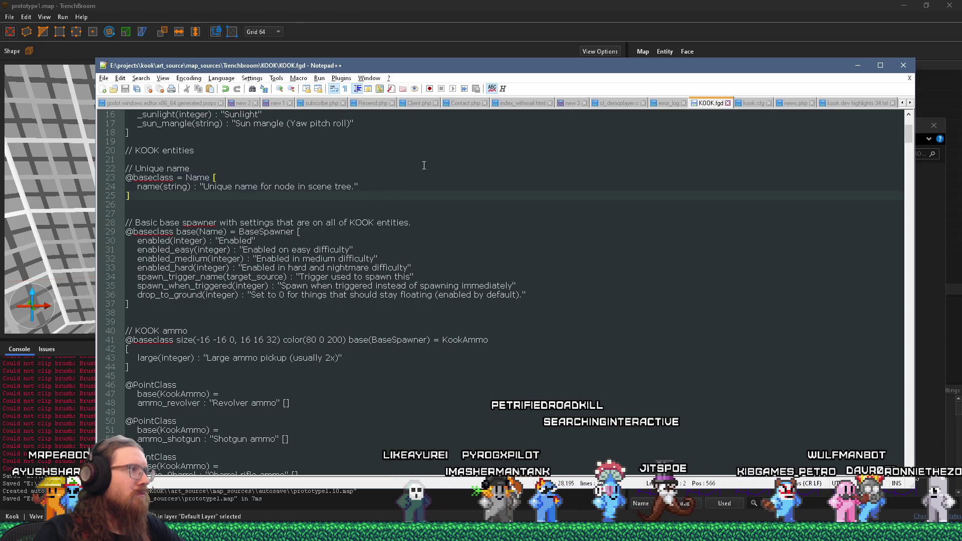
Find 'door_slid' to jump to the door_sliding class at line 507.
{"action": "key", "text": "ctrl+f"}
{"action": "type", "text": "door_slid"}
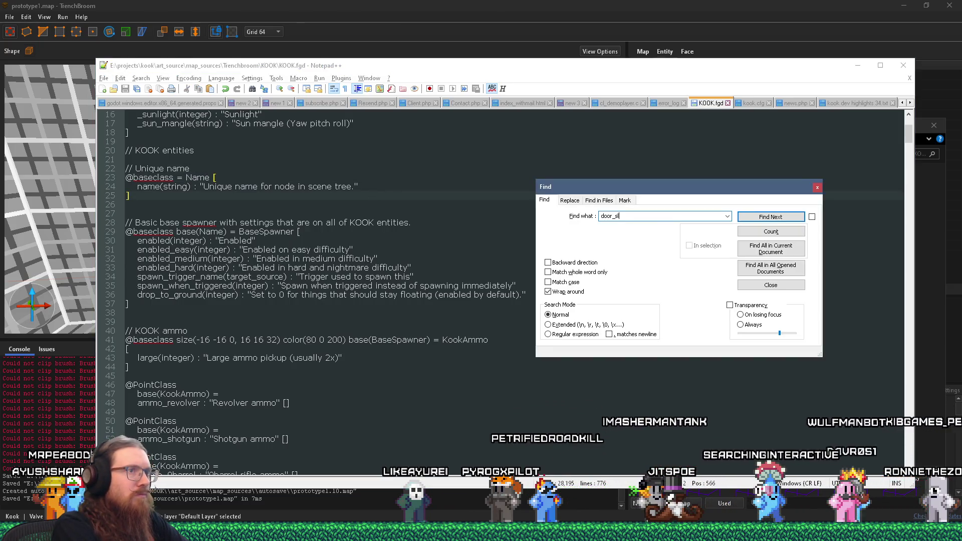
{"action": "key", "text": "Return"}
{"action": "key", "text": "Escape"}
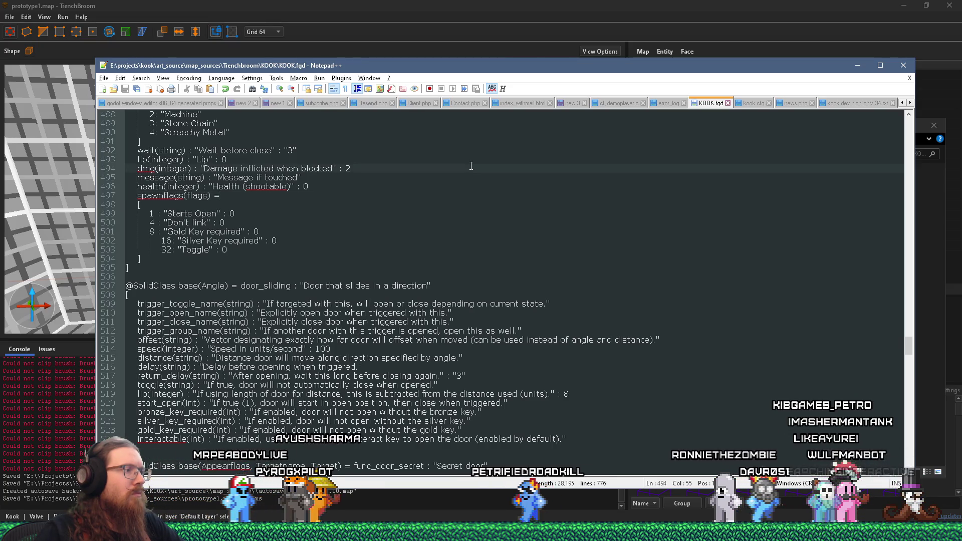
Append ', Name' to the base(...) lists on lines 507 and 527, then return to TrenchBroom.
{"action": "type", "text": ", "}
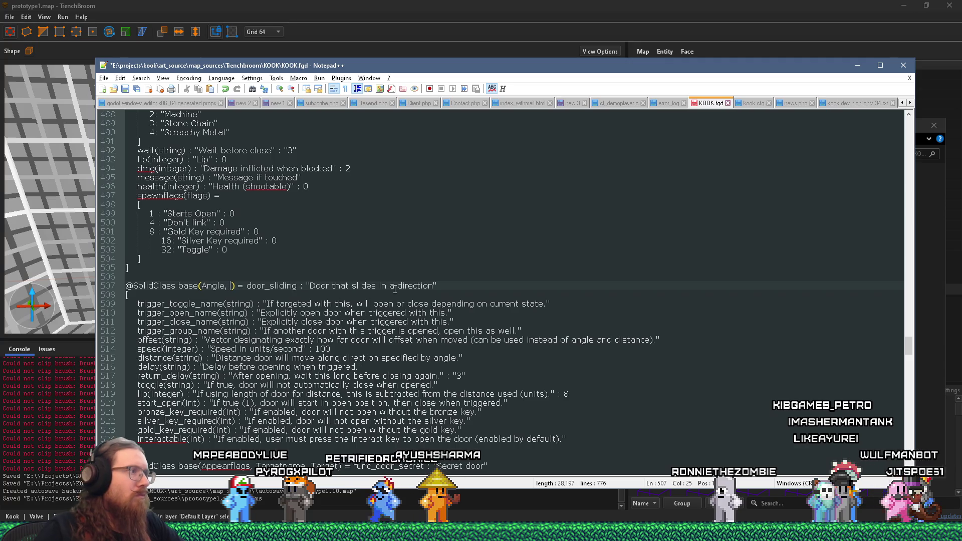
{"action": "type", "text": "Name"}
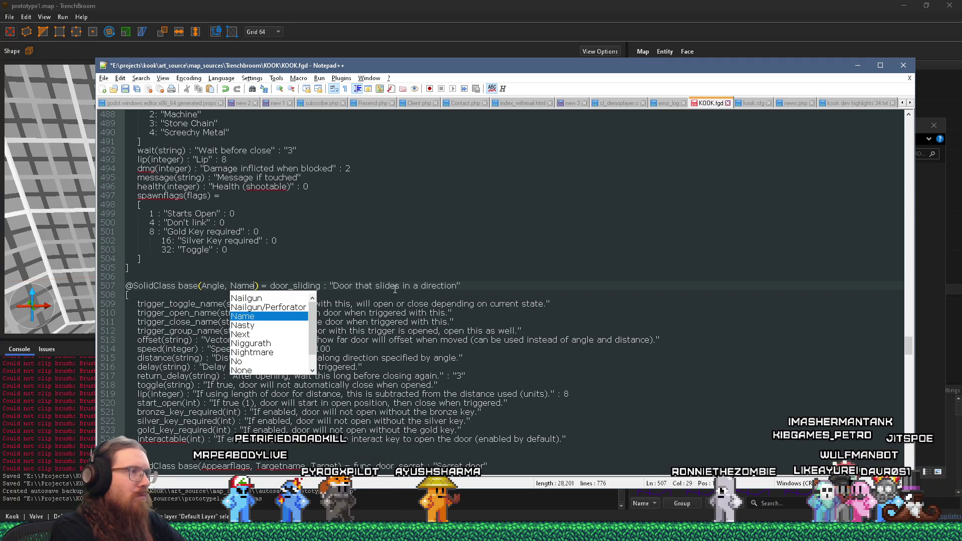
{"action": "key", "text": "Escape"}
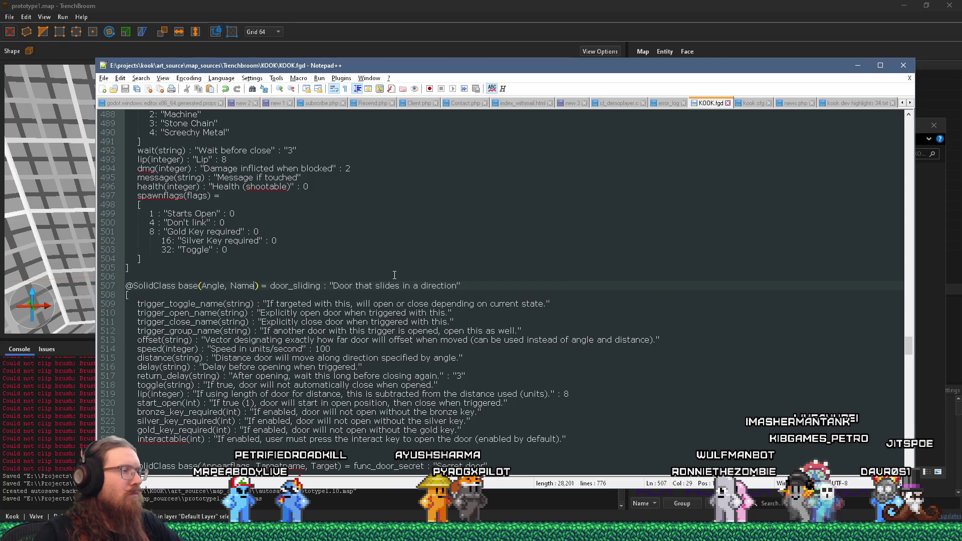
{"action": "scroll", "coordinate": [395, 275], "scroll_direction": "down", "scroll_amount": 4}
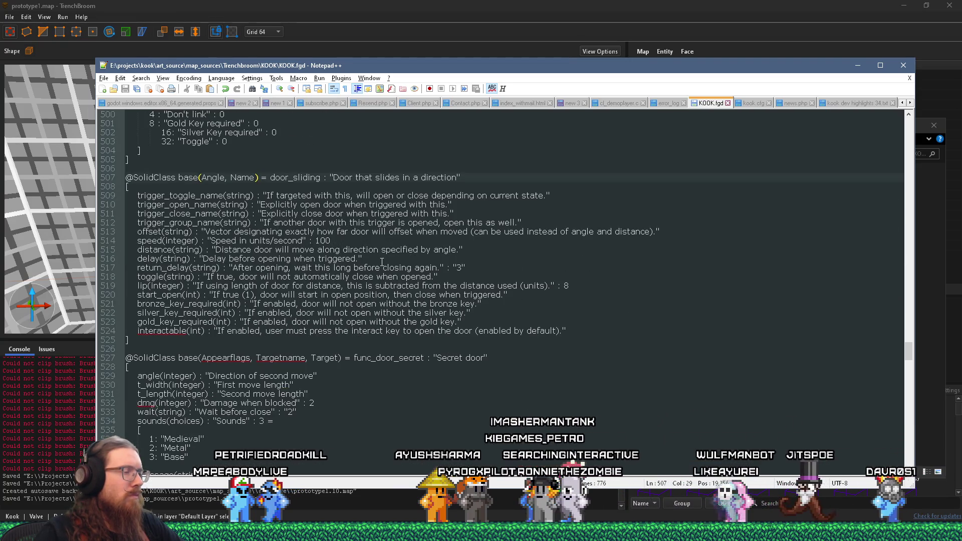
{"action": "scroll", "coordinate": [384, 261], "scroll_direction": "down", "scroll_amount": 2}
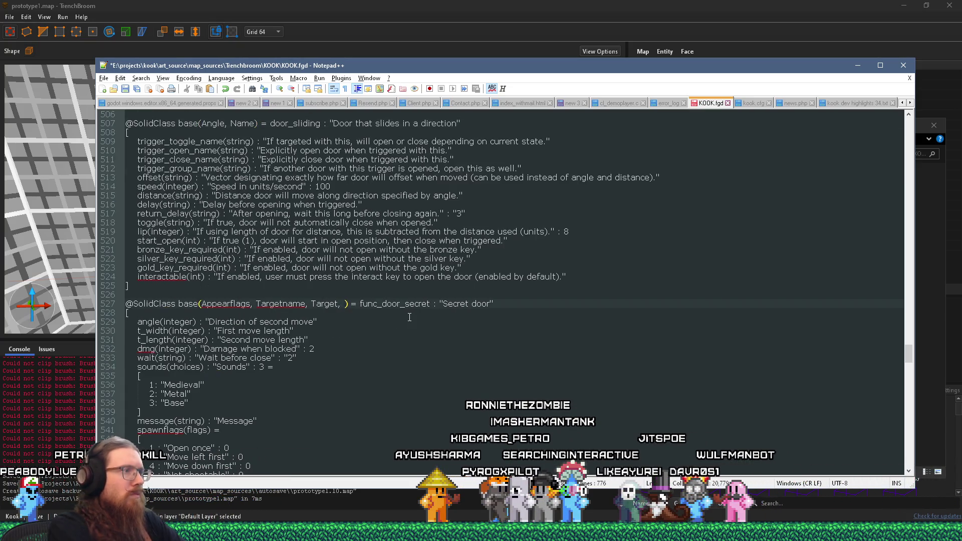
{"action": "type", "text": "Name"}
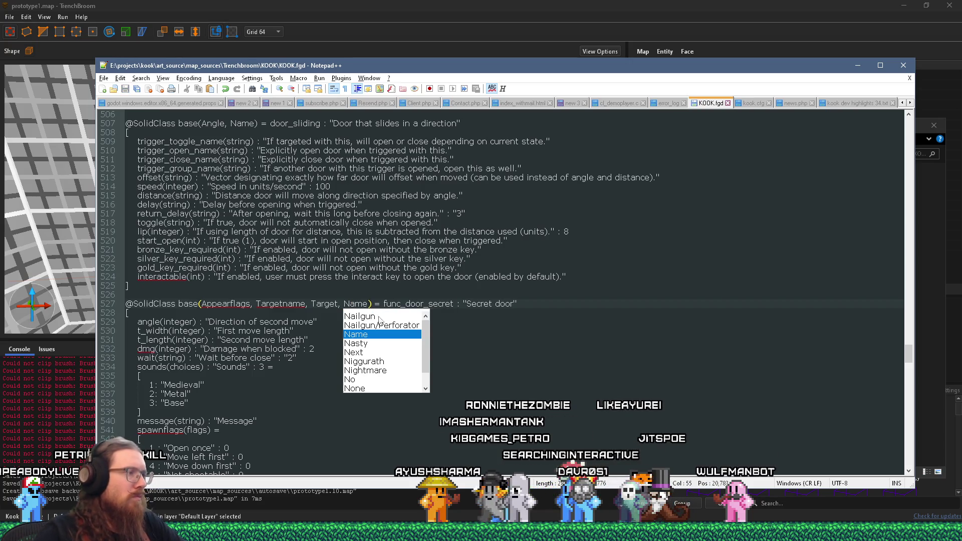
{"action": "left_click", "coordinate": [262, 307]}
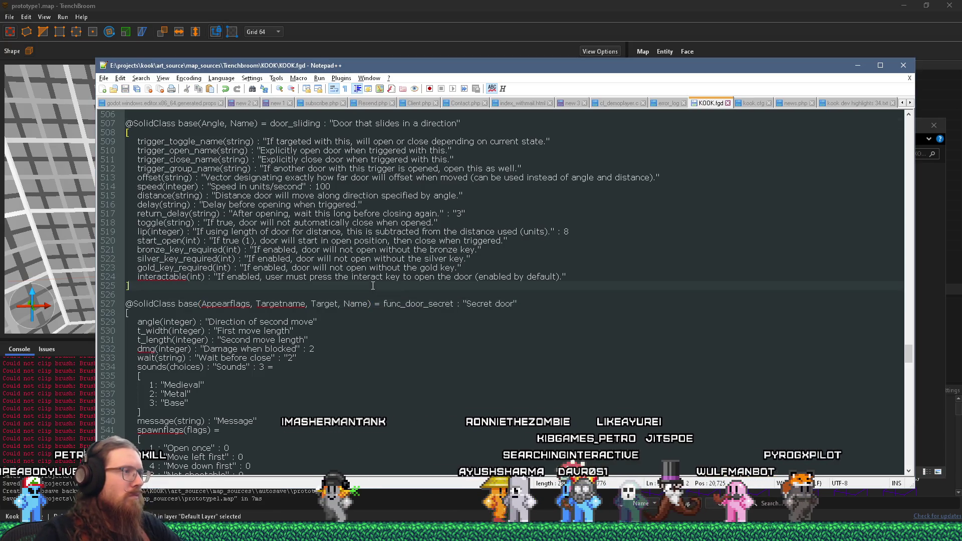
{"action": "key", "text": "alt+Tab"}
{"action": "scroll", "coordinate": [363, 145], "scroll_direction": "up", "scroll_amount": 3}
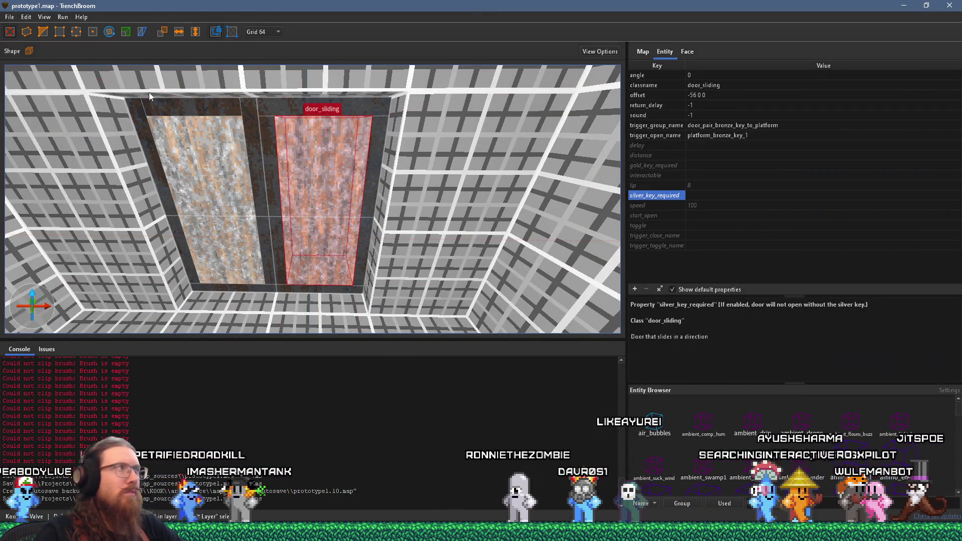
Reload the entity definitions and name the right door's glass DoorSlidingBronzeRightGlass.
{"action": "left_click", "coordinate": [10, 18]}
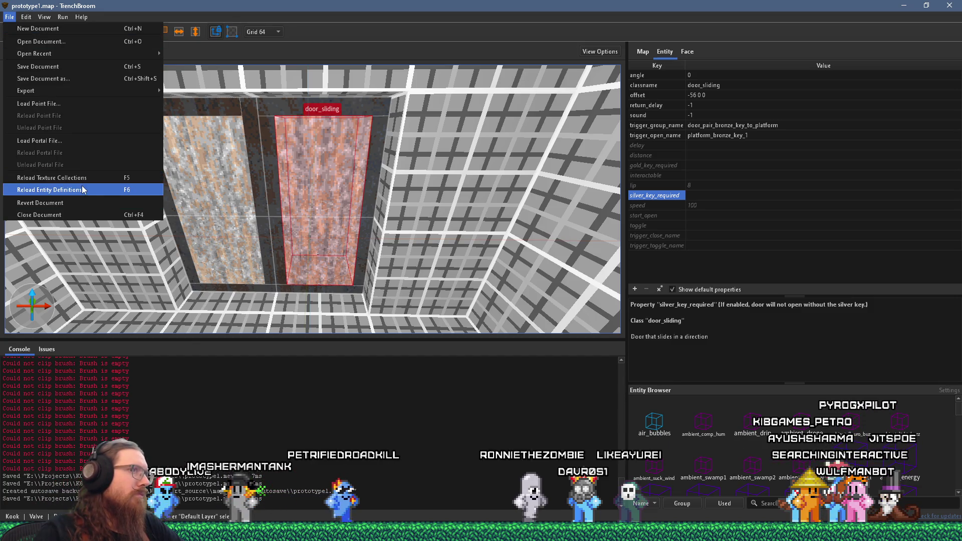
{"action": "left_click", "coordinate": [83, 186]}
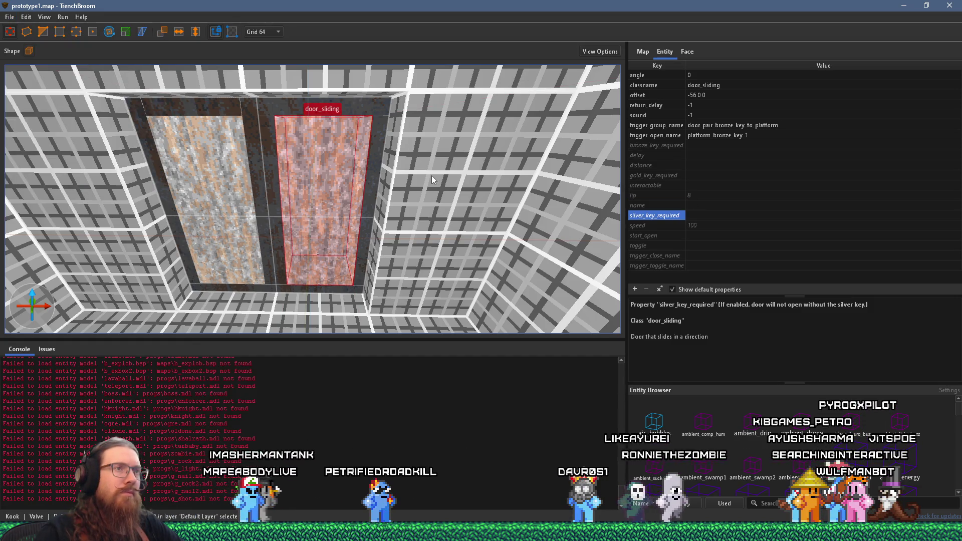
{"action": "left_click", "coordinate": [684, 205]}
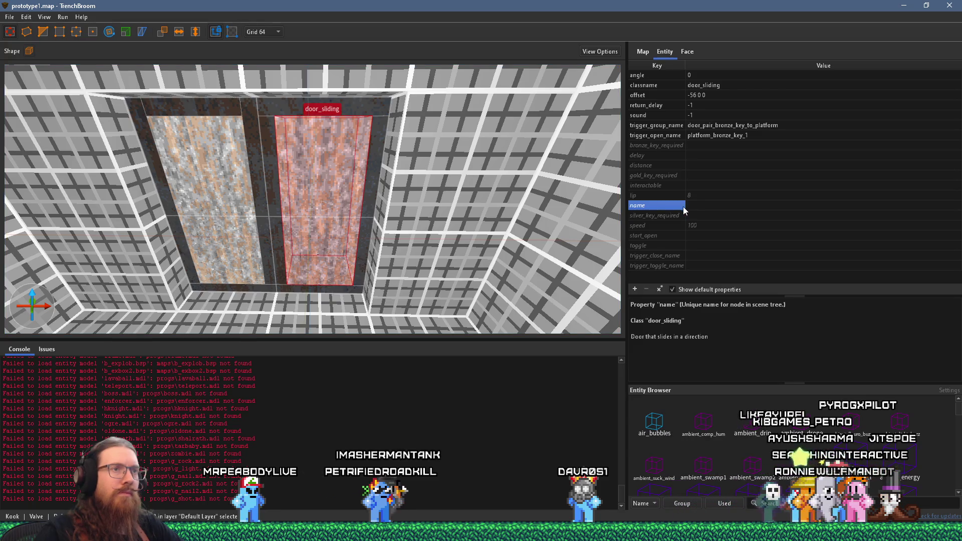
{"action": "left_click", "coordinate": [693, 206]}
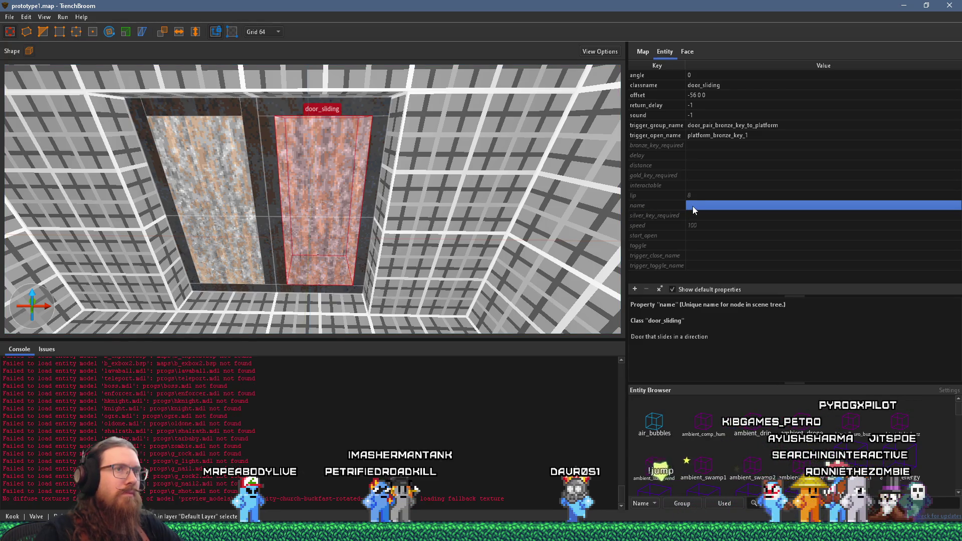
{"action": "left_click", "coordinate": [694, 206]}
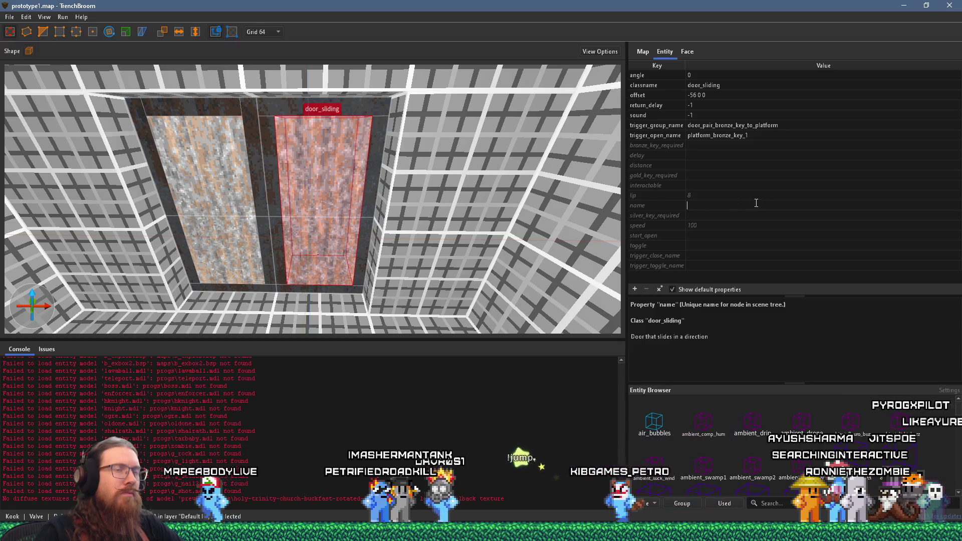
{"action": "type", "text": "door"}
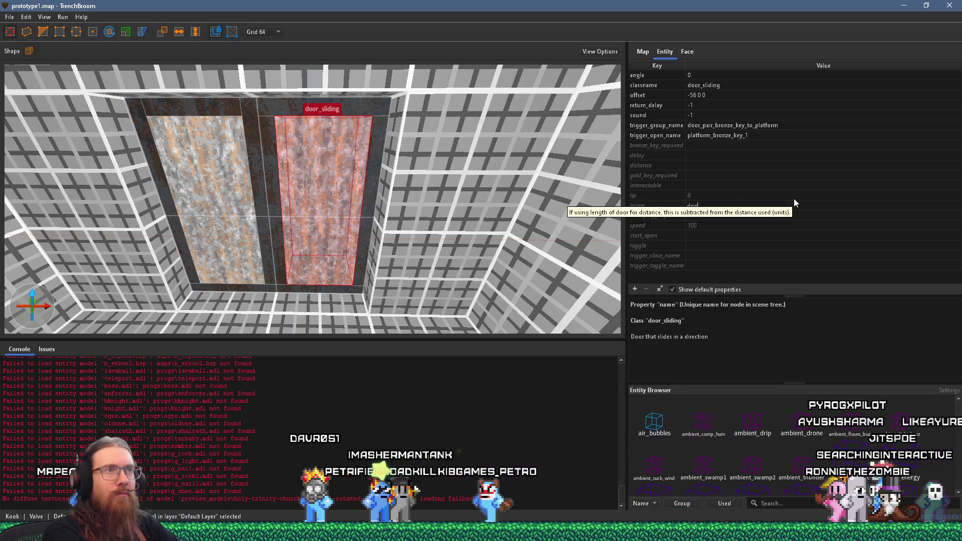
{"action": "type", "text": "_sliding_"}
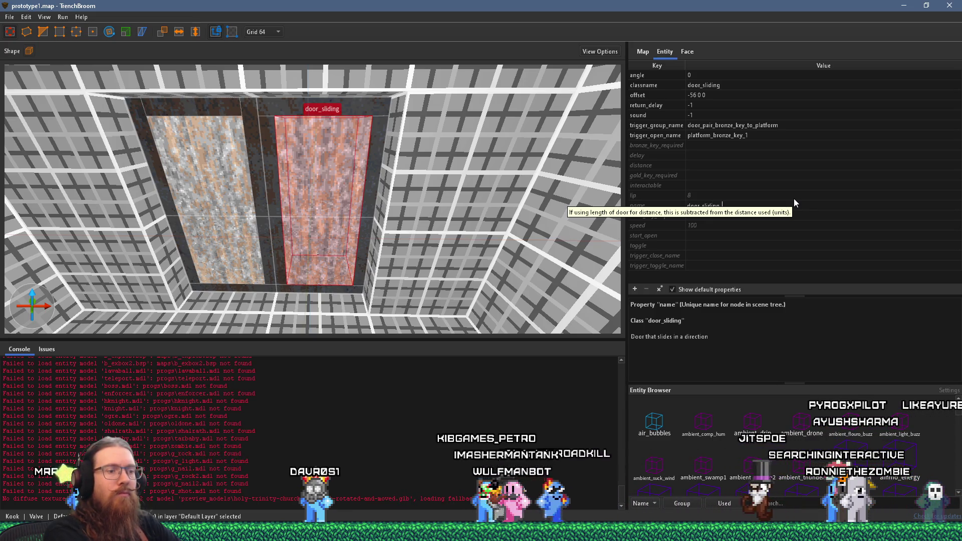
{"action": "key", "text": "ctrl+a"}
{"action": "type", "text": "ploorSlidingRight"}
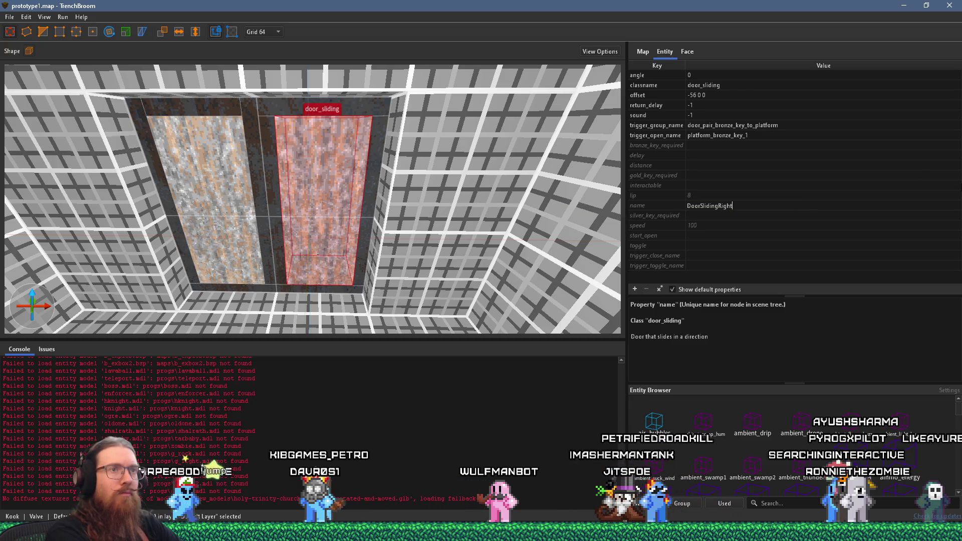
{"action": "key", "text": "BackSpace"}
{"action": "key", "text": "BackSpace"}
{"action": "key", "text": "BackSpace"}
{"action": "type", "text": "BronzeRightGl"}
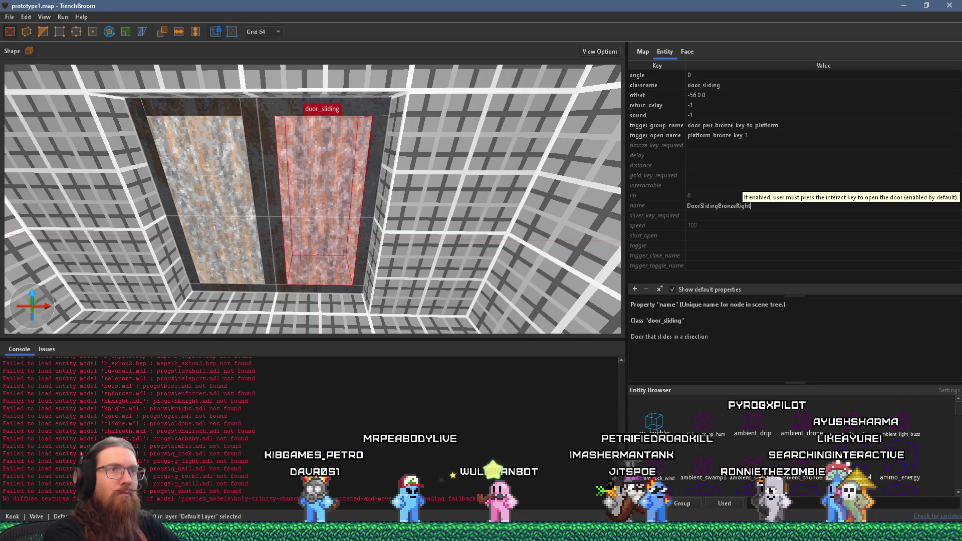
{"action": "type", "text": "ass"}
{"action": "key", "text": "Return"}
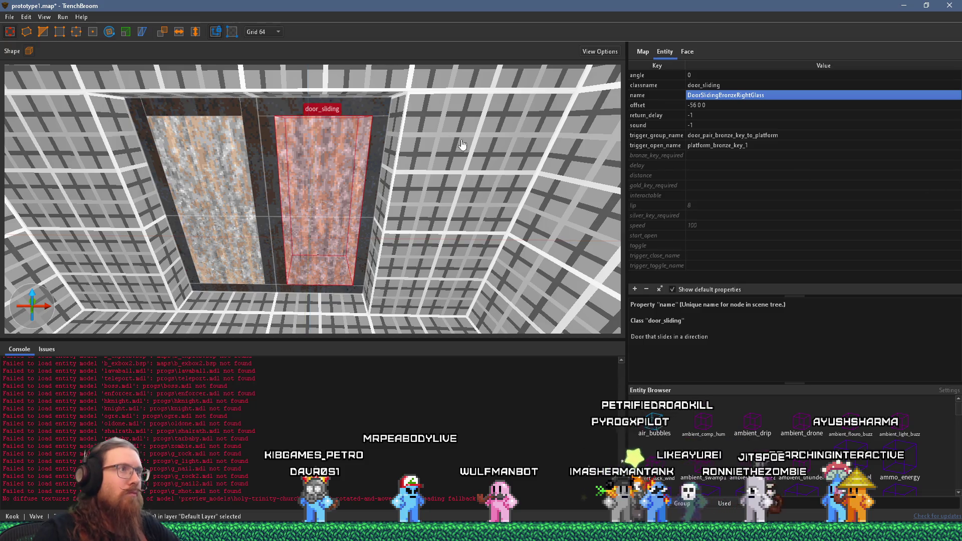
Name the right door's frame DoorSlidingBronzeRightFrame.
{"action": "left_click", "coordinate": [373, 109]}
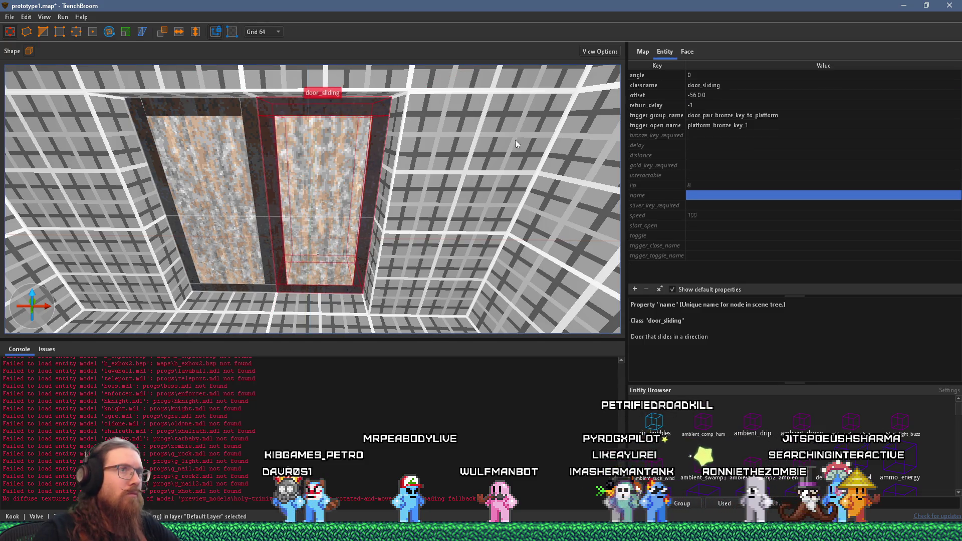
{"action": "double_click", "coordinate": [695, 196]}
{"action": "type", "text": "DoorSligdingB"}
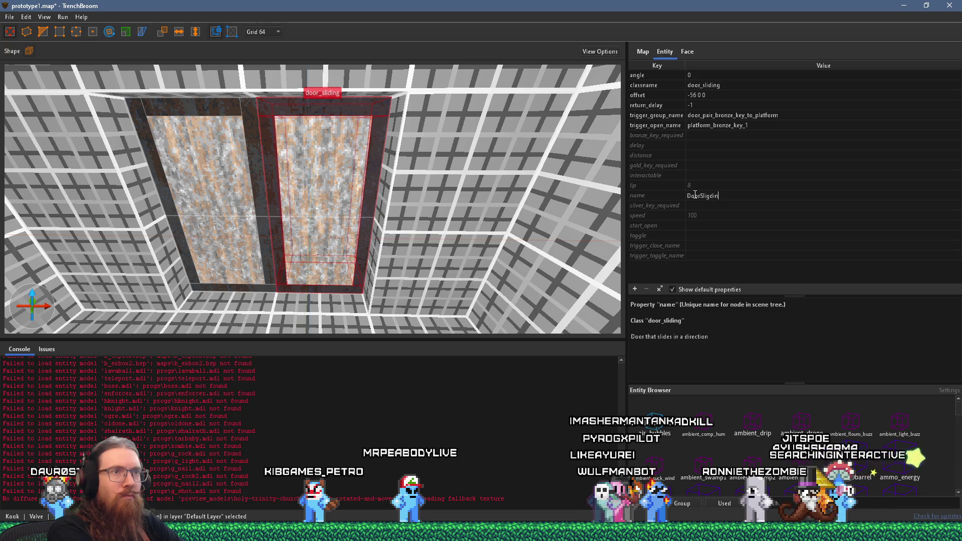
{"action": "key", "text": "BackSpace"}
{"action": "type", "text": "li"}
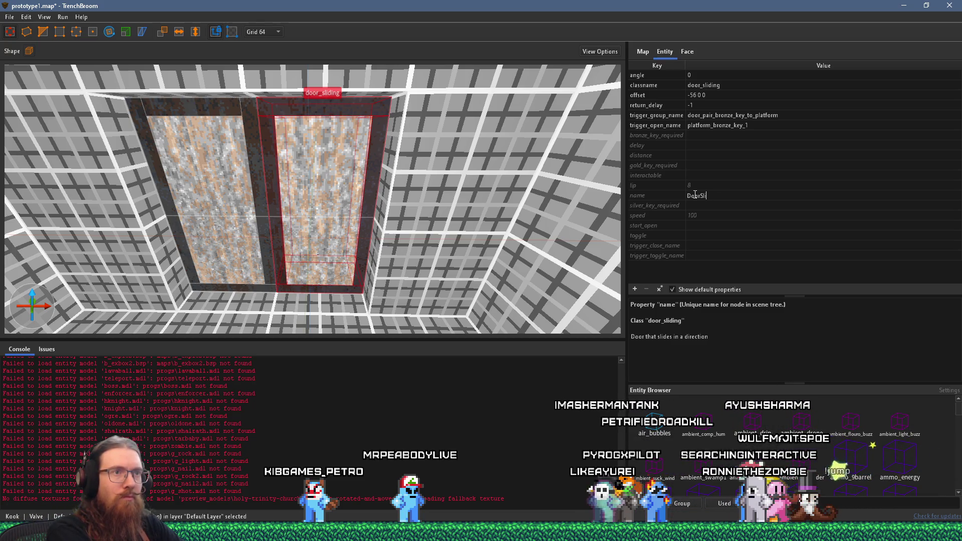
{"action": "type", "text": "dingBronze"}
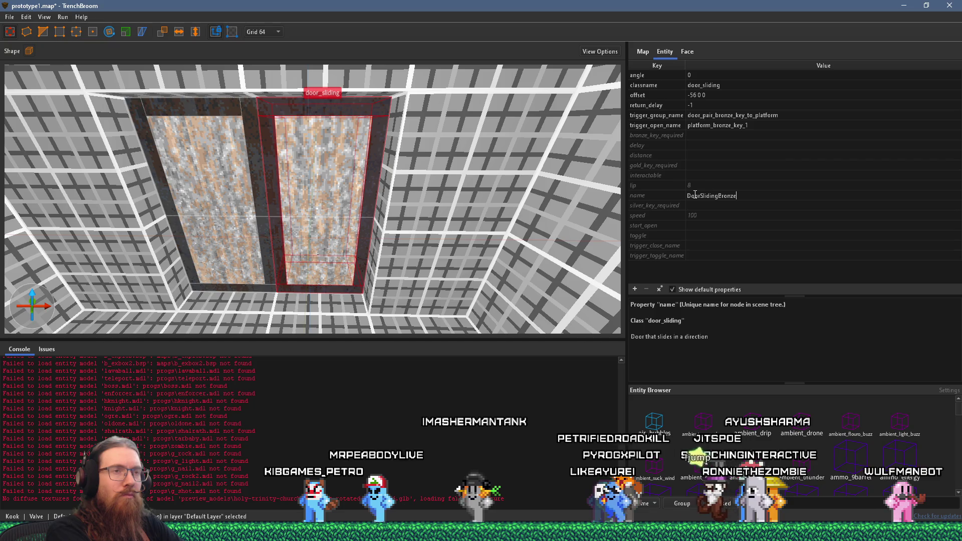
{"action": "type", "text": "RightFrame"}
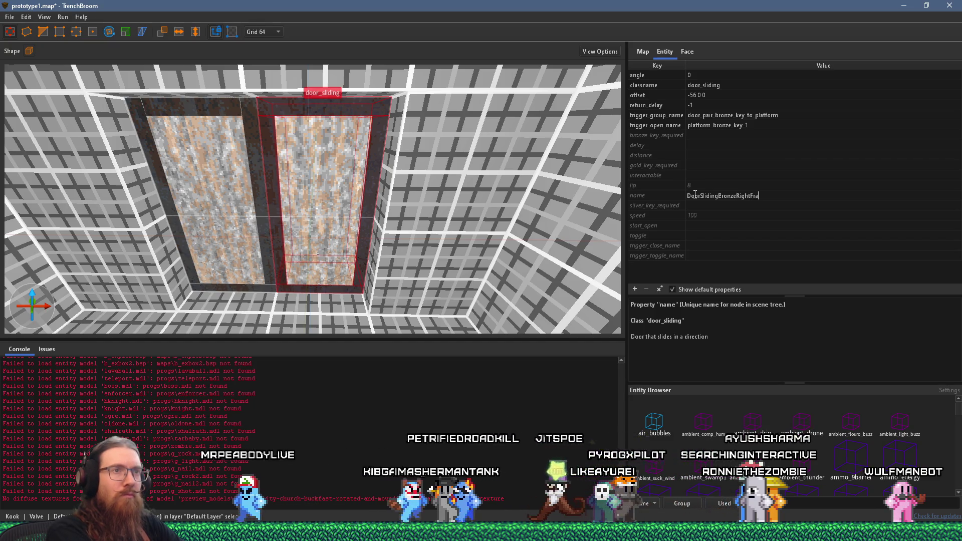
{"action": "key", "text": "Return"}
Name the left door's glass DoorSlidingBronzeLeftGlass and its frame DoorSlidingBronzeLeftFrame.
{"action": "left_click", "coordinate": [227, 197]}
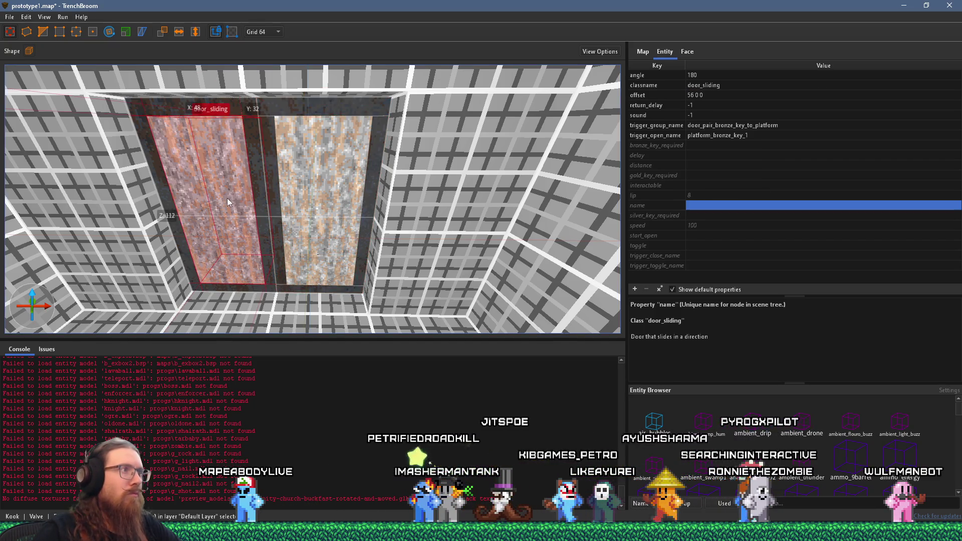
{"action": "double_click", "coordinate": [716, 206]}
{"action": "type", "text": "Do"}
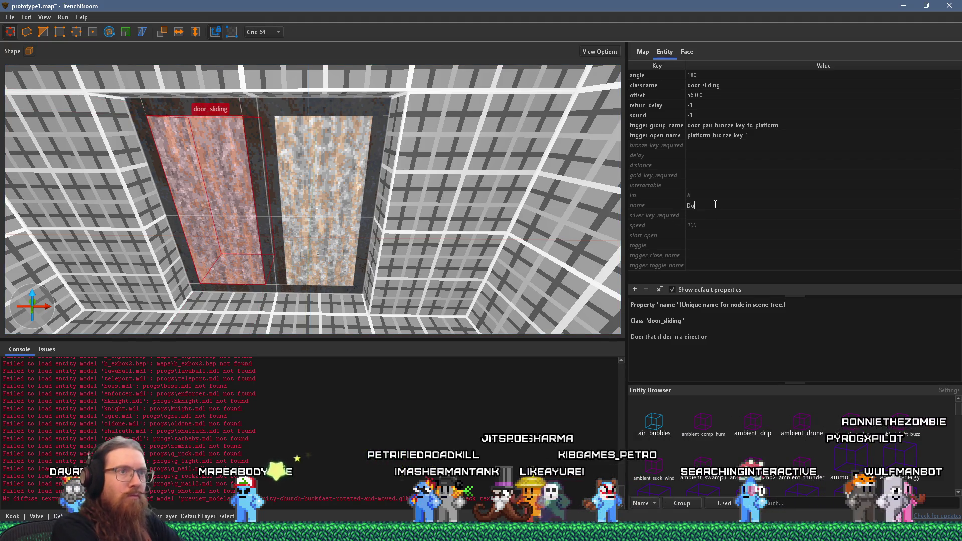
{"action": "type", "text": "orSliding"}
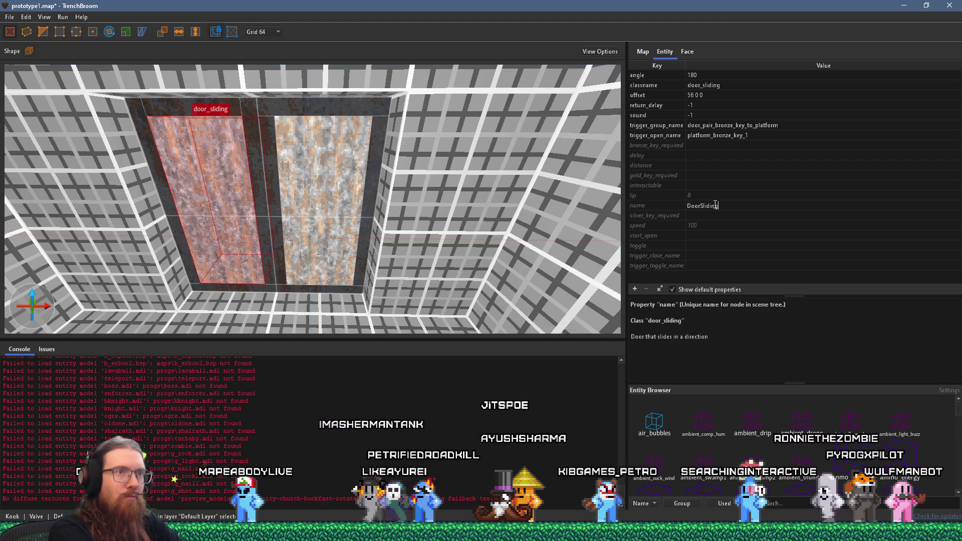
{"action": "type", "text": "Doo"}
{"action": "type", "text": "Bronze"}
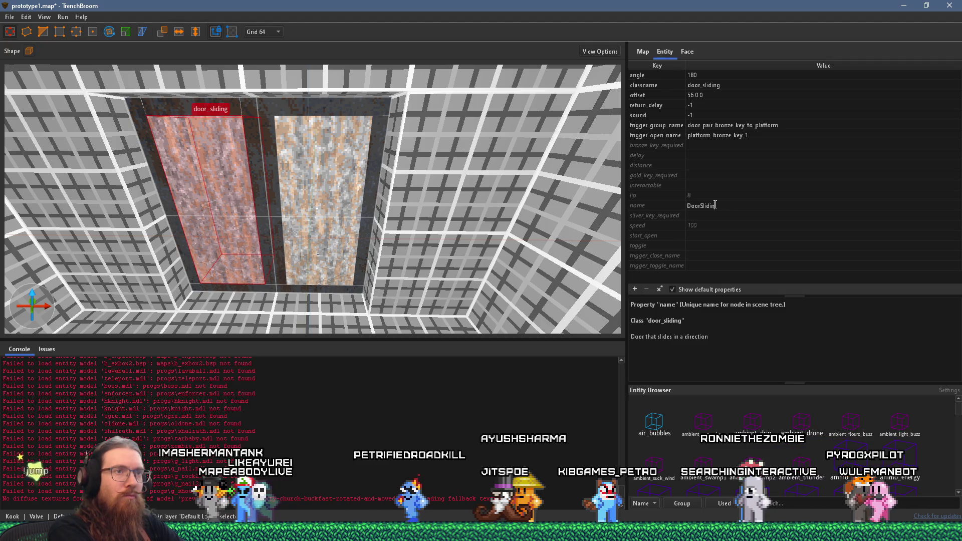
{"action": "type", "text": "LeftGlass"}
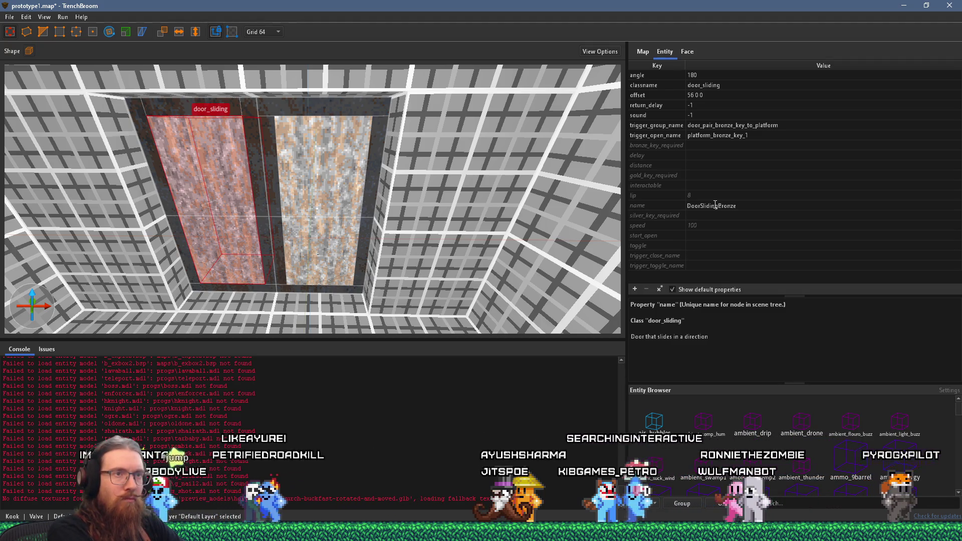
{"action": "key", "text": "Return"}
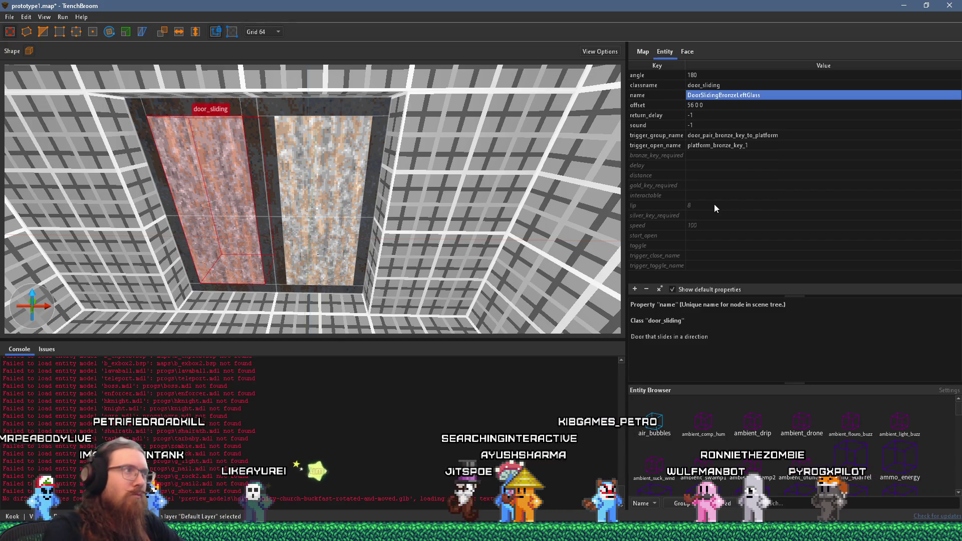
{"action": "left_click", "coordinate": [253, 126]}
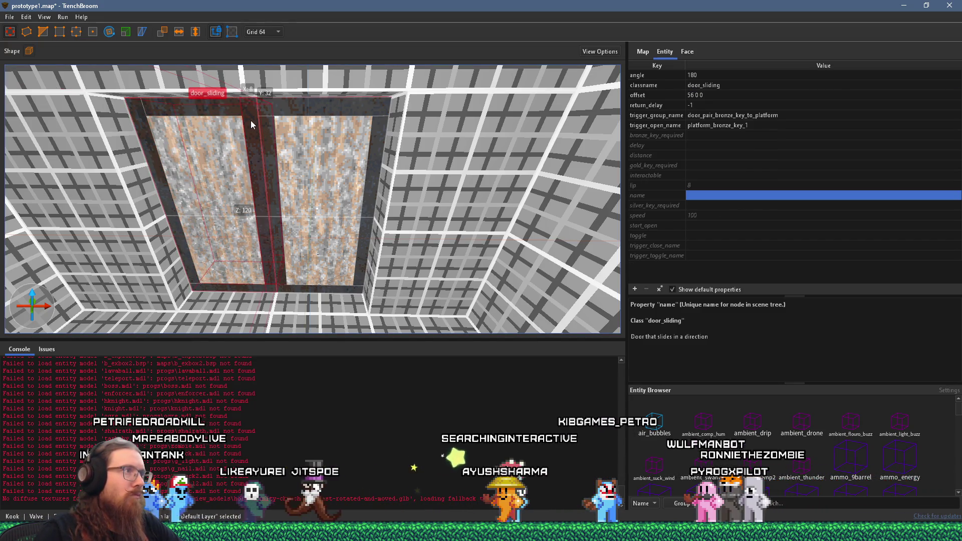
{"action": "left_click", "coordinate": [712, 195]}
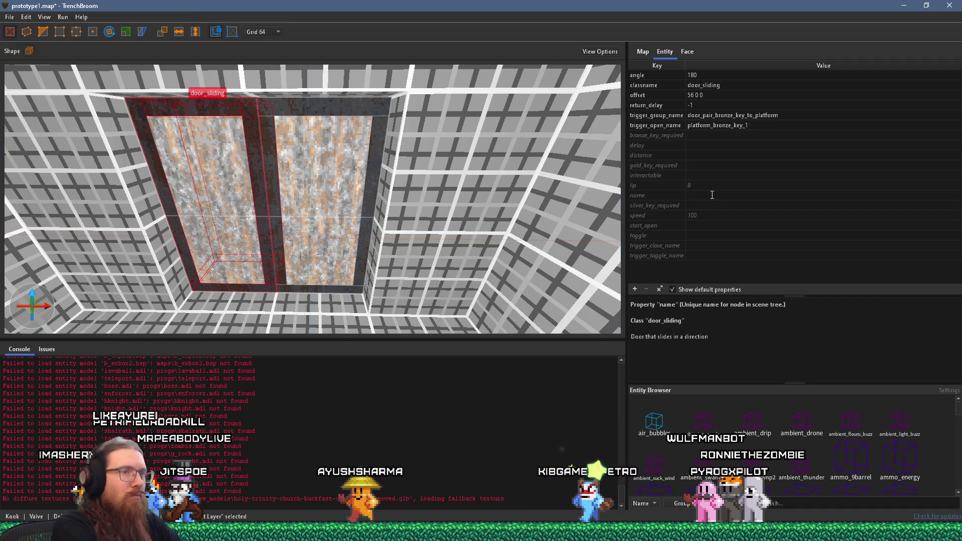
{"action": "type", "text": "DoorSlidingBronzeLeft"}
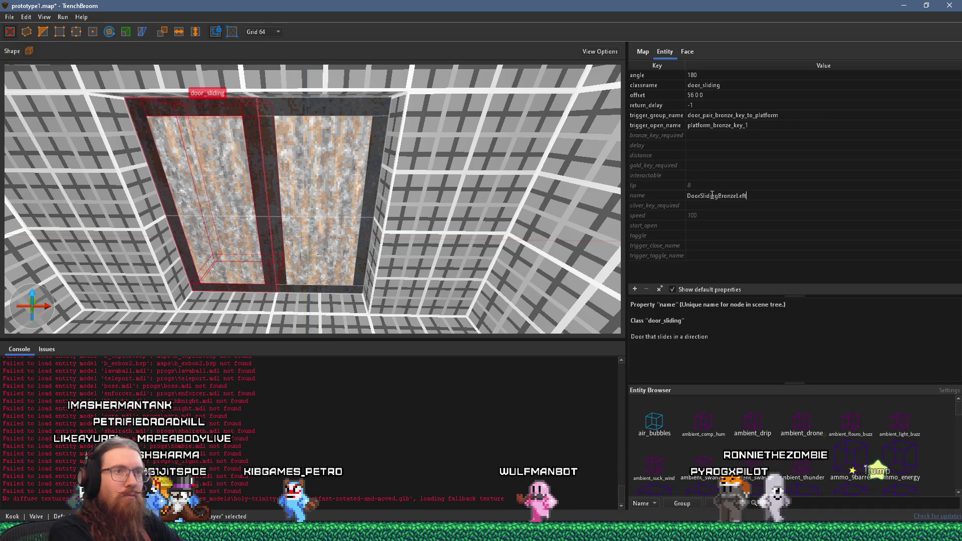
{"action": "key", "text": "Return"}
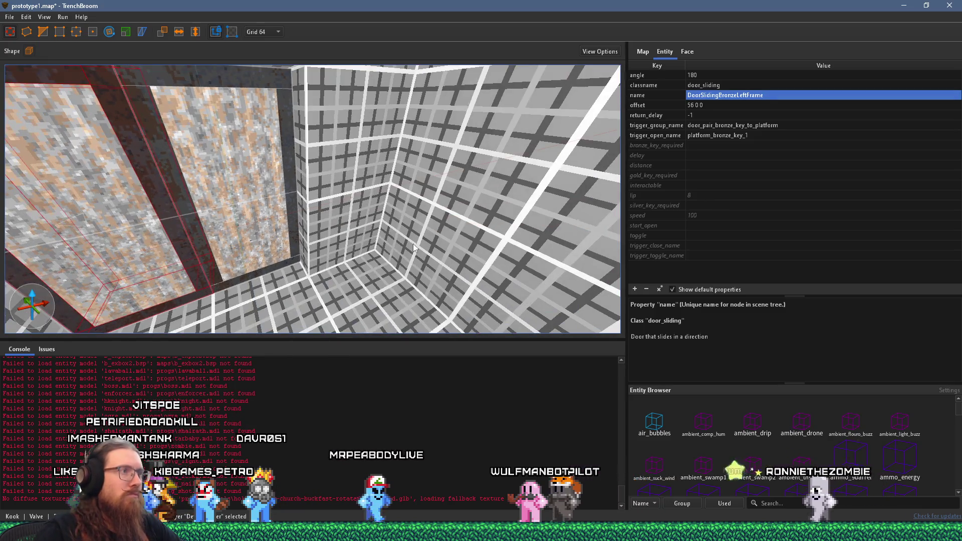
{"action": "key", "text": "Escape"}
{"action": "scroll", "coordinate": [316, 230], "scroll_direction": "up", "scroll_amount": 10}
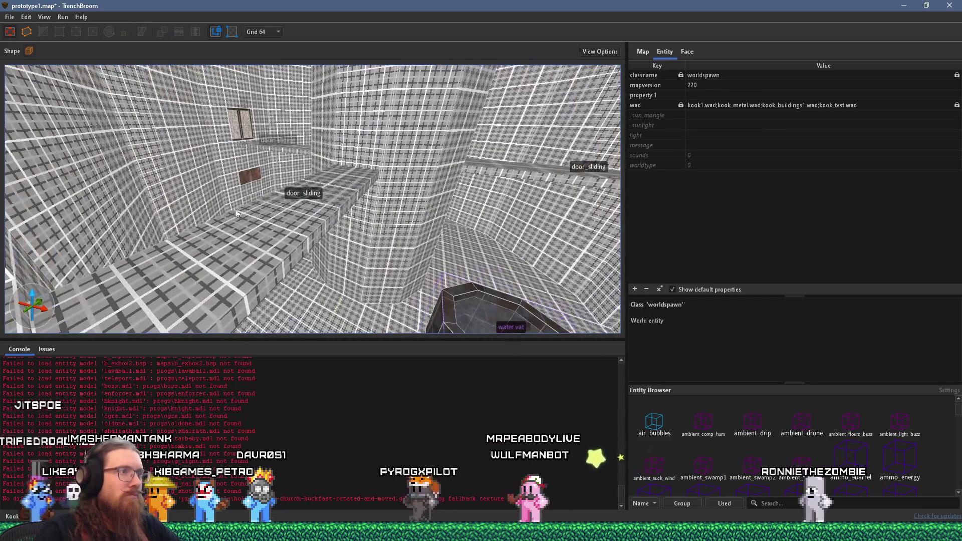
Save prototype1.map, compile it into a bsp, close the compile window, and switch to Godot.
{"action": "scroll", "coordinate": [250, 211], "scroll_direction": "up", "scroll_amount": 5}
{"action": "left_click", "coordinate": [10, 17]}
{"action": "left_click", "coordinate": [34, 66]}
{"action": "left_click", "coordinate": [68, 17]}
{"action": "left_click", "coordinate": [68, 26]}
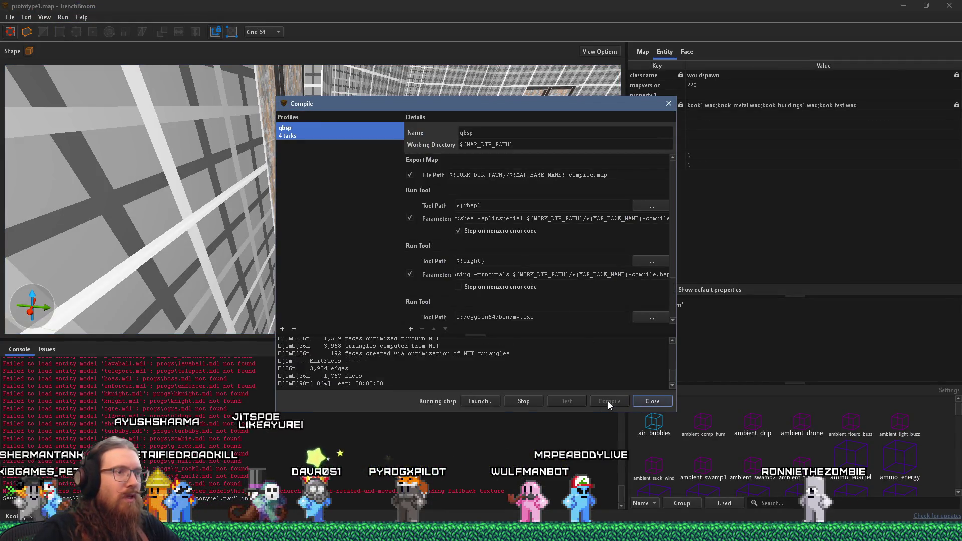
{"action": "left_click", "coordinate": [653, 402]}
{"action": "scroll", "coordinate": [482, 250], "scroll_direction": "up", "scroll_amount": 5}
{"action": "scroll", "coordinate": [482, 251], "scroll_direction": "up", "scroll_amount": 5}
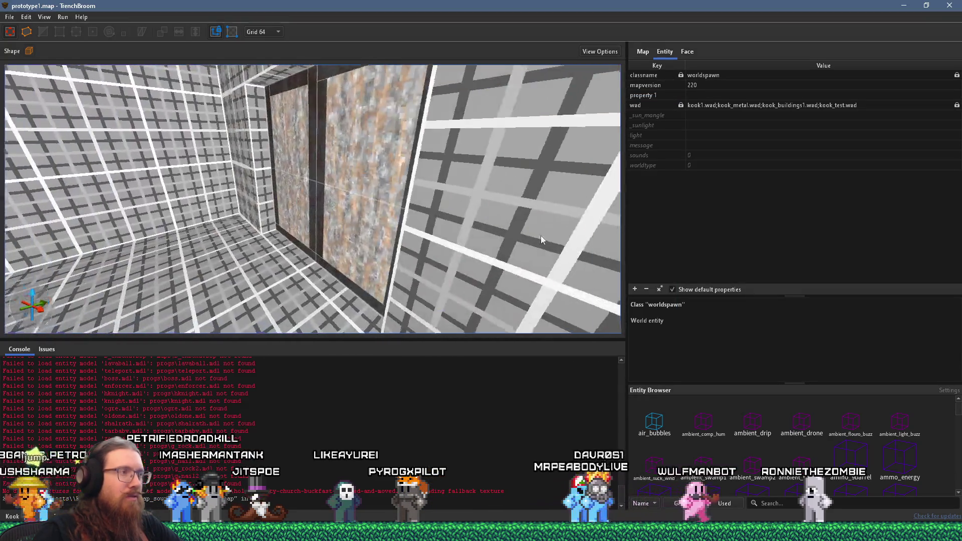
{"action": "key", "text": "alt+Tab"}
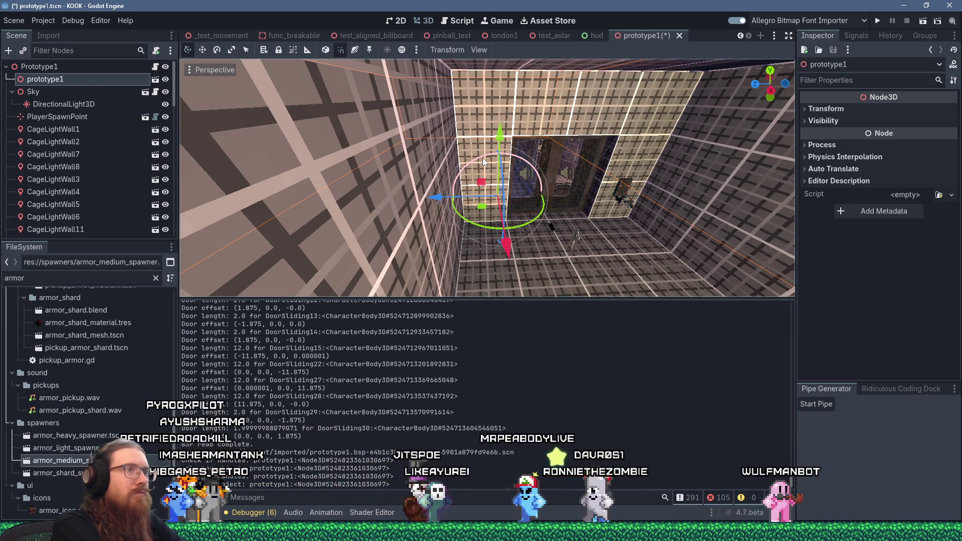
Save the current Godot scene and open the imported prototype1.bsp level.
{"action": "key", "text": "ctrl+s"}
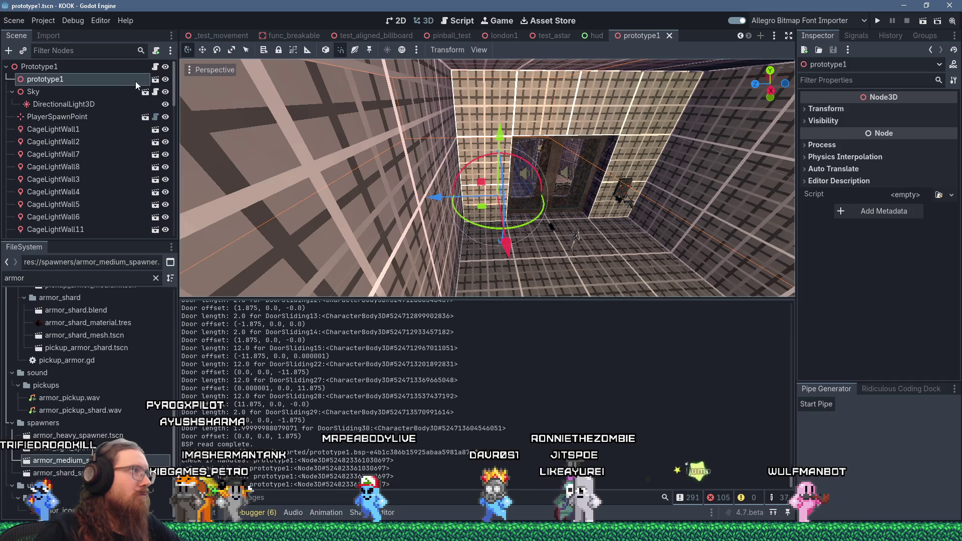
{"action": "left_click", "coordinate": [156, 79]}
{"action": "left_click", "coordinate": [504, 277]}
{"action": "scroll", "coordinate": [486, 200], "scroll_direction": "up", "scroll_amount": 3}
{"action": "scroll", "coordinate": [520, 212], "scroll_direction": "up", "scroll_amount": 4}
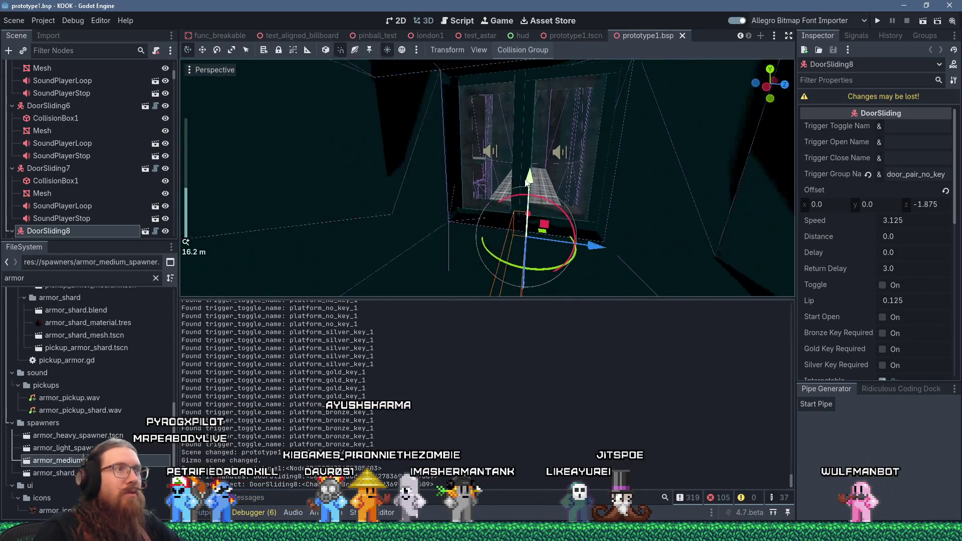
Inspect the DoorSliding9 and DoorSliding27 door nodes' properties.
{"action": "left_click", "coordinate": [523, 153]}
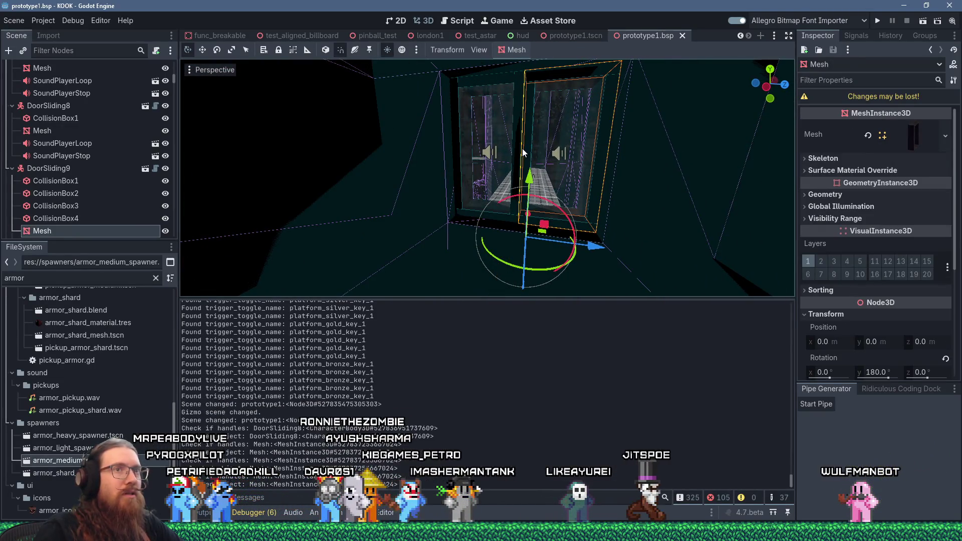
{"action": "left_click", "coordinate": [52, 171]}
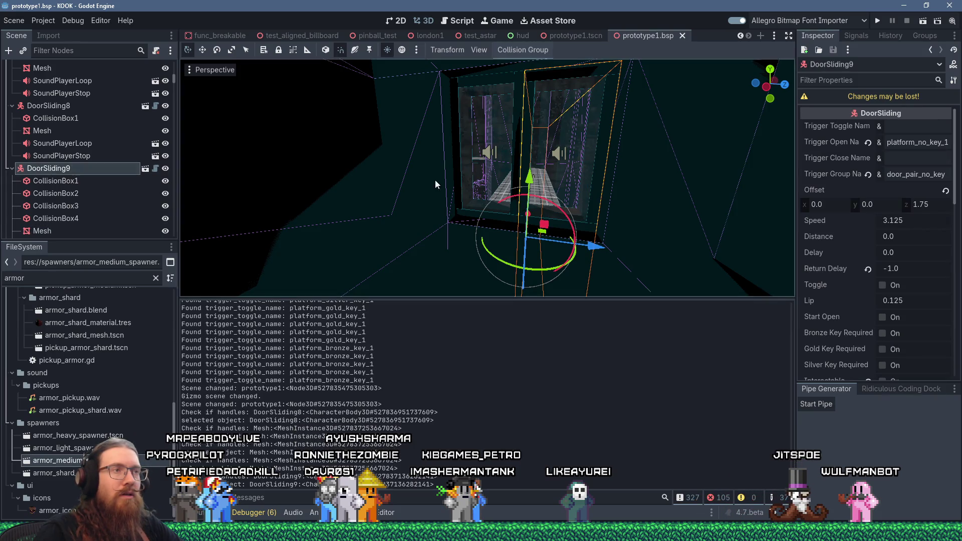
{"action": "scroll", "coordinate": [420, 178], "scroll_direction": "down", "scroll_amount": 5}
{"action": "scroll", "coordinate": [461, 180], "scroll_direction": "up", "scroll_amount": 3}
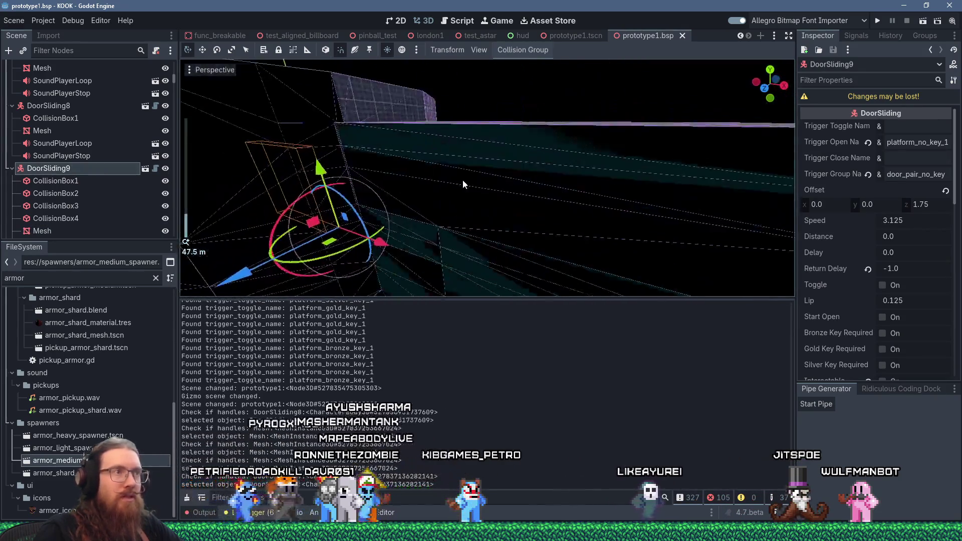
{"action": "scroll", "coordinate": [540, 158], "scroll_direction": "up", "scroll_amount": 4}
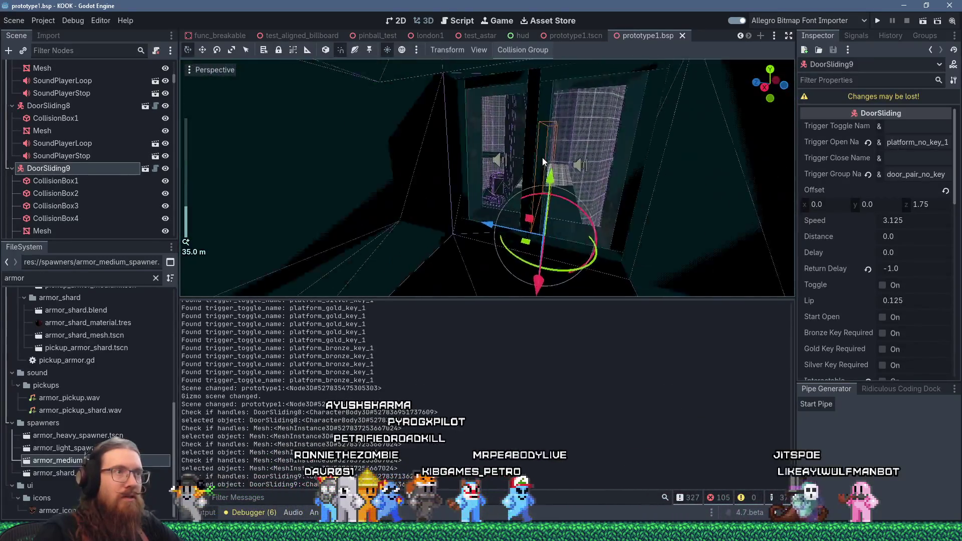
{"action": "left_click", "coordinate": [531, 106]}
{"action": "left_click", "coordinate": [72, 159]}
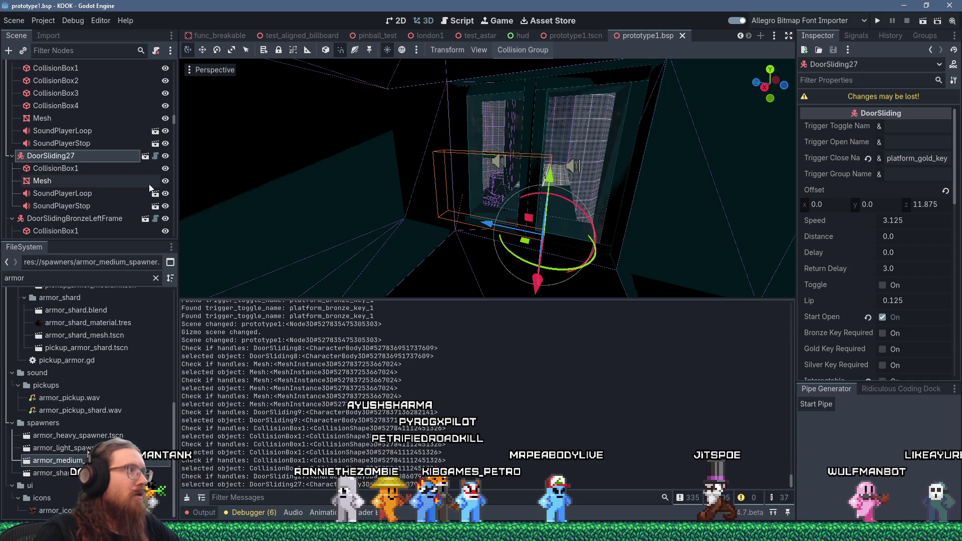
Check DoorSlidingBronzeLeftFrame's Trigger and Bronze Key Required fields in the Inspector.
{"action": "left_click_drag", "start_coordinate": [209, 181], "coordinate": [494, 180]}
{"action": "left_click", "coordinate": [577, 105]}
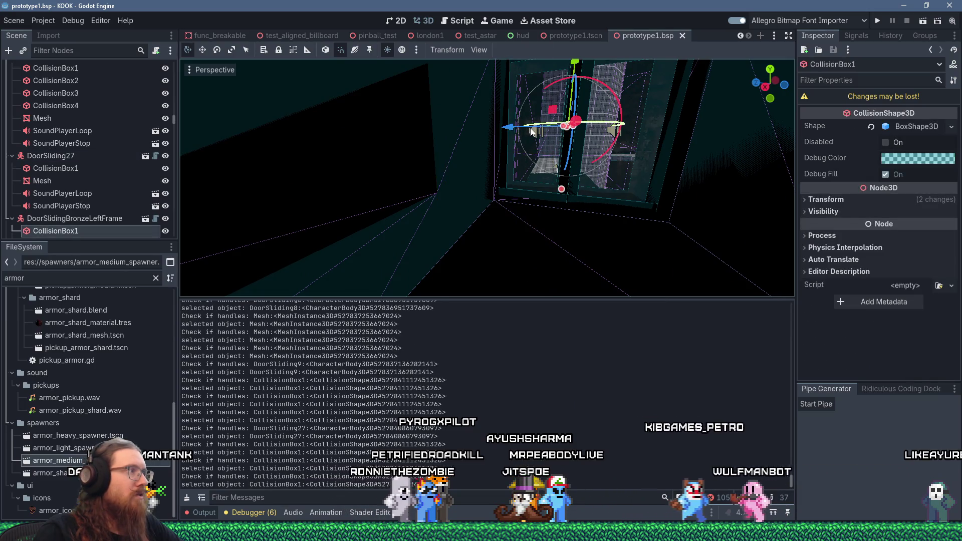
{"action": "left_click", "coordinate": [100, 219]}
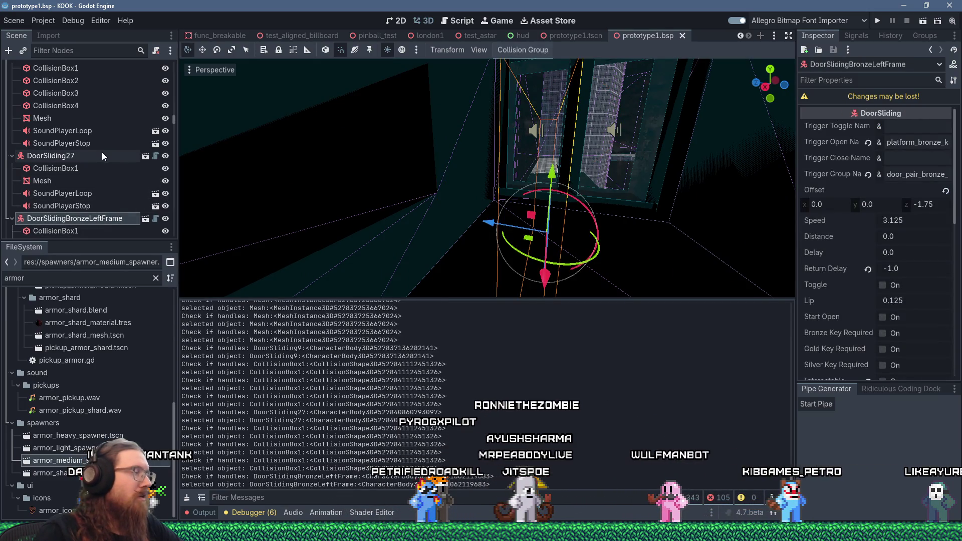
{"action": "scroll", "coordinate": [102, 154], "scroll_direction": "down", "scroll_amount": 3}
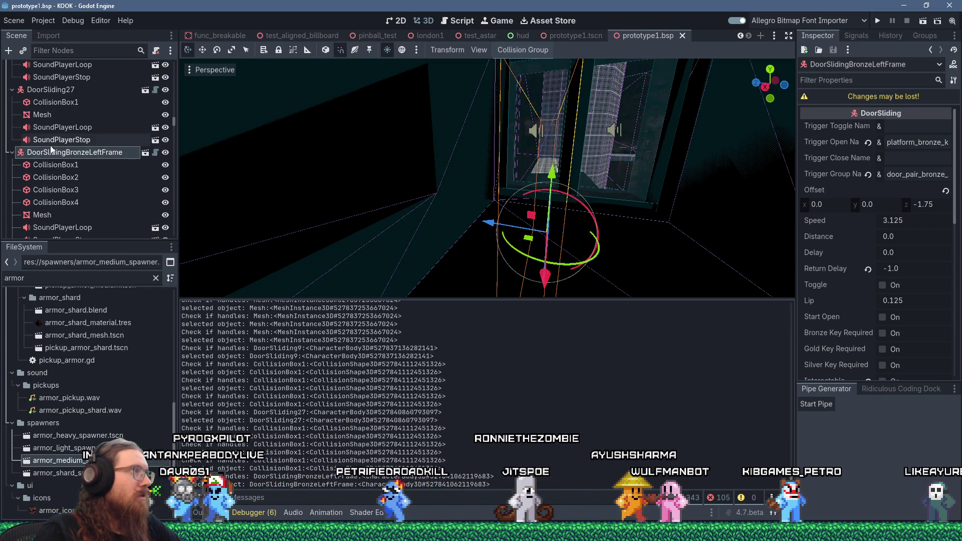
{"action": "scroll", "coordinate": [67, 157], "scroll_direction": "down", "scroll_amount": 2}
{"action": "scroll", "coordinate": [68, 161], "scroll_direction": "up", "scroll_amount": 2}
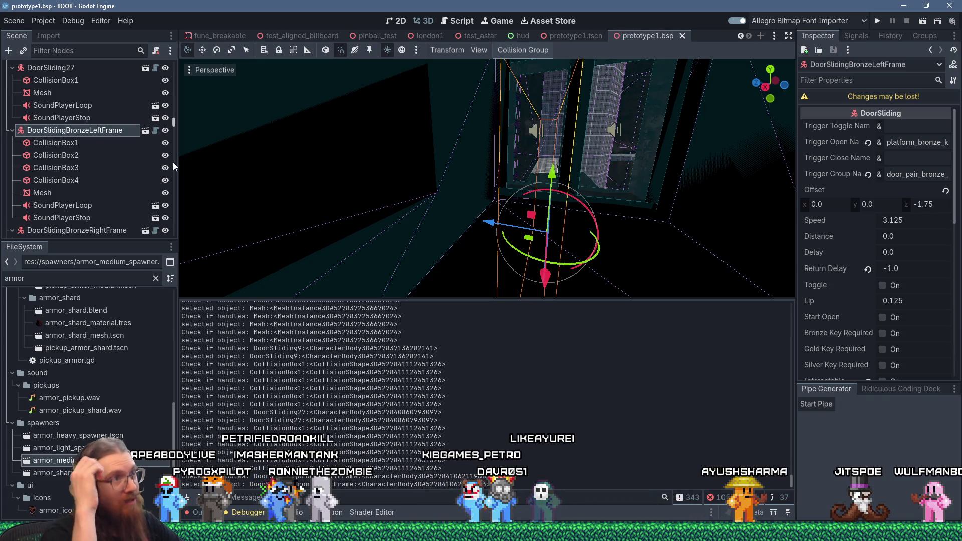
{"action": "scroll", "coordinate": [171, 165], "scroll_direction": "down", "scroll_amount": 3}
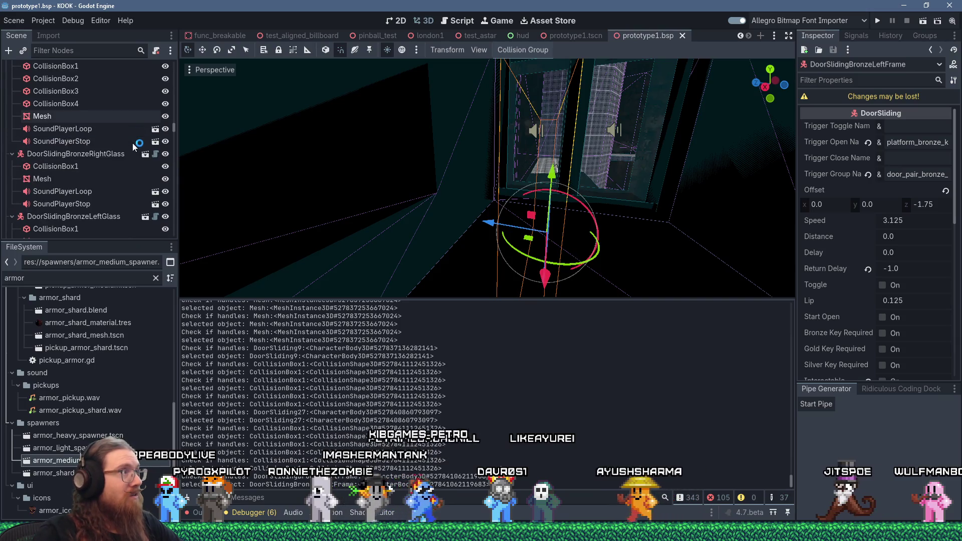
{"action": "scroll", "coordinate": [553, 171], "scroll_direction": "down", "scroll_amount": 6}
{"action": "scroll", "coordinate": [589, 177], "scroll_direction": "up", "scroll_amount": 4}
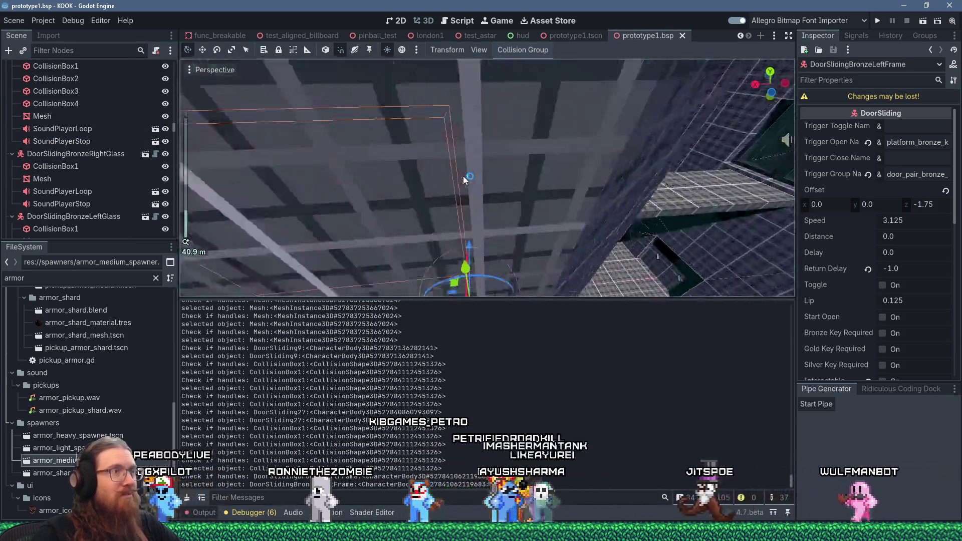
Fly through the level to inspect the walls, keeping the Godot editor in front.
{"action": "right_click", "coordinate": [506, 181]}
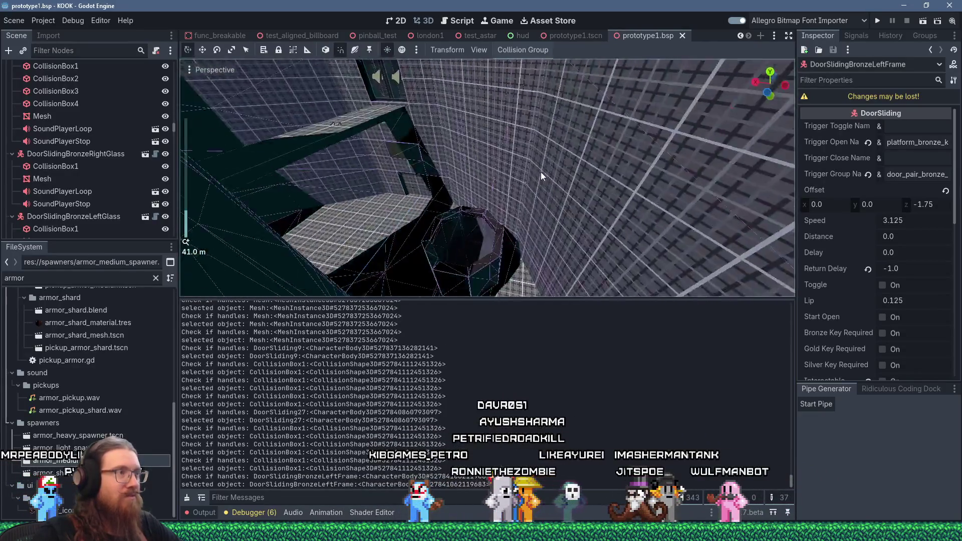
{"action": "key", "text": "alt+Tab"}
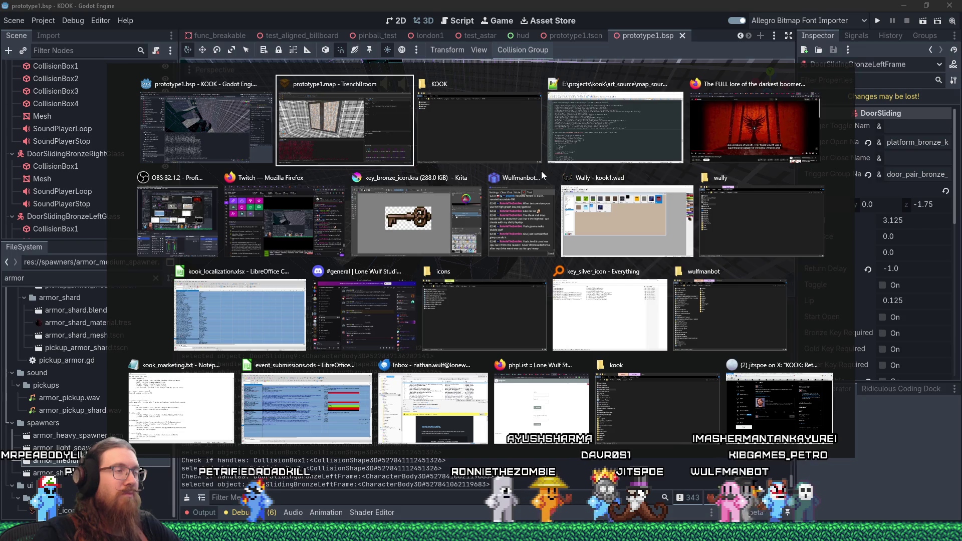
{"action": "key", "text": "Escape"}
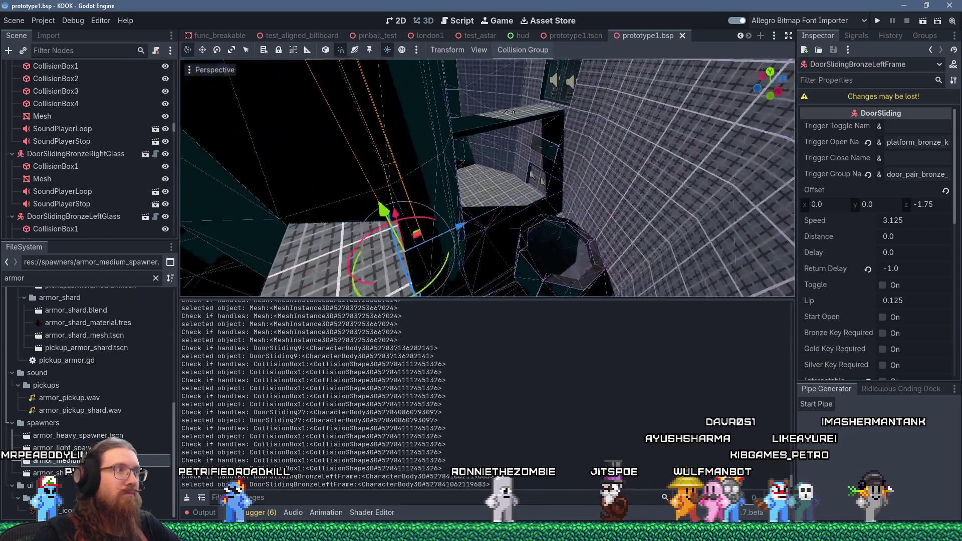
{"action": "scroll", "coordinate": [558, 161], "scroll_direction": "up", "scroll_amount": 5}
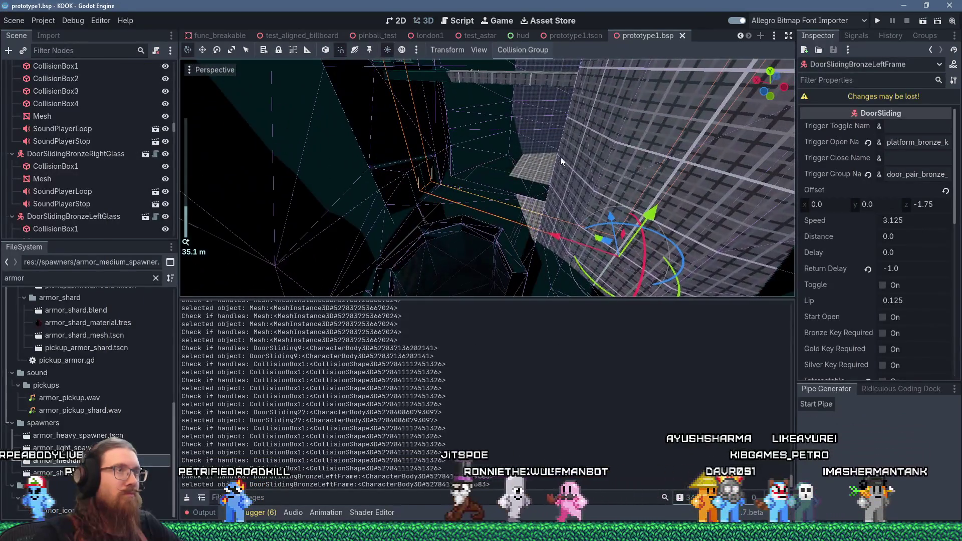
Close the prototype1.bsp level and select the existing spotlight in prototype1.
{"action": "left_click", "coordinate": [683, 36]}
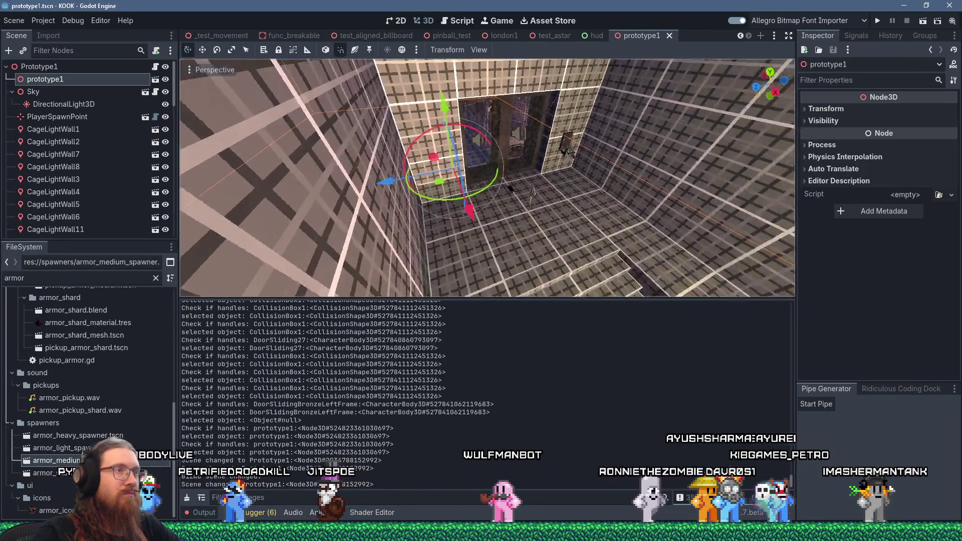
{"action": "scroll", "coordinate": [635, 129], "scroll_direction": "down", "scroll_amount": 3}
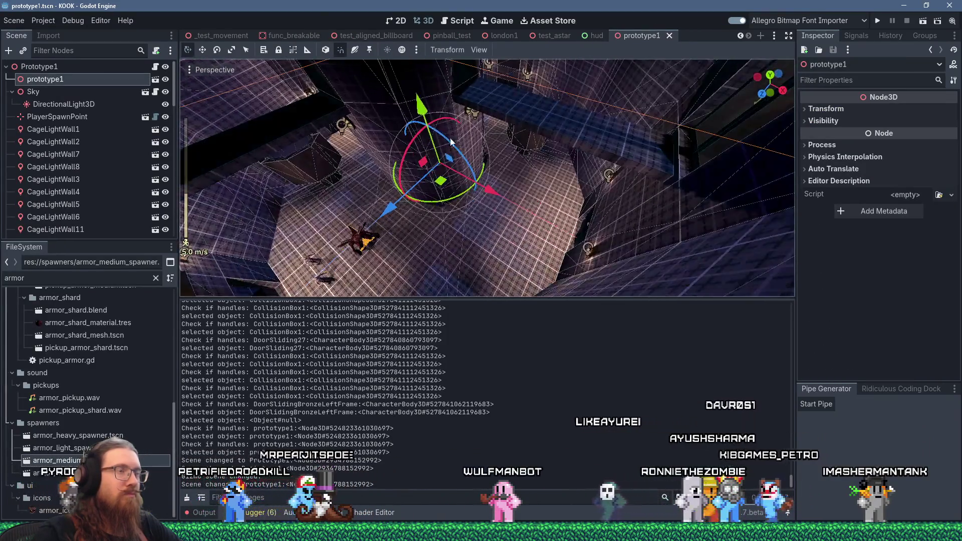
{"action": "left_click_drag", "start_coordinate": [434, 157], "coordinate": [391, 178]}
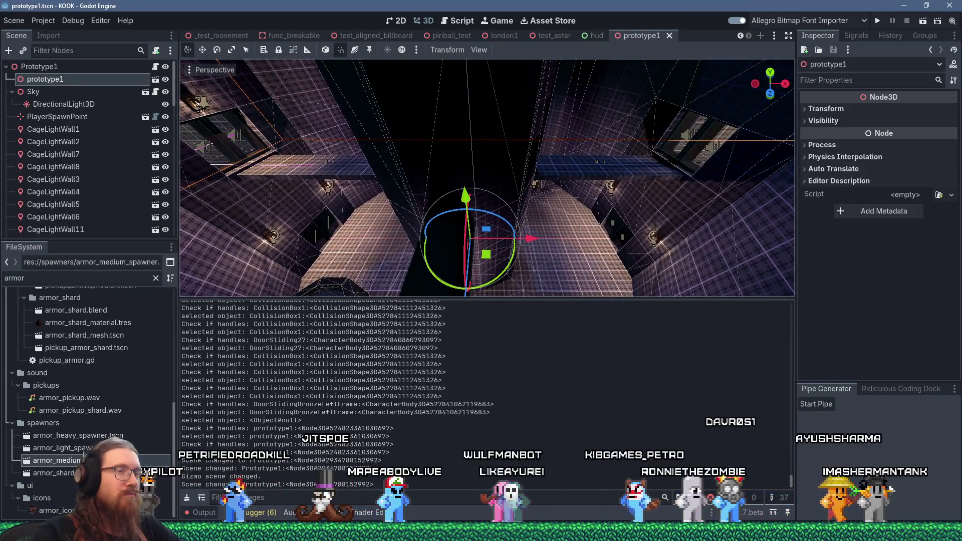
{"action": "left_click_drag", "start_coordinate": [441, 149], "coordinate": [450, 150]}
{"action": "scroll", "coordinate": [449, 149], "scroll_direction": "down", "scroll_amount": 5}
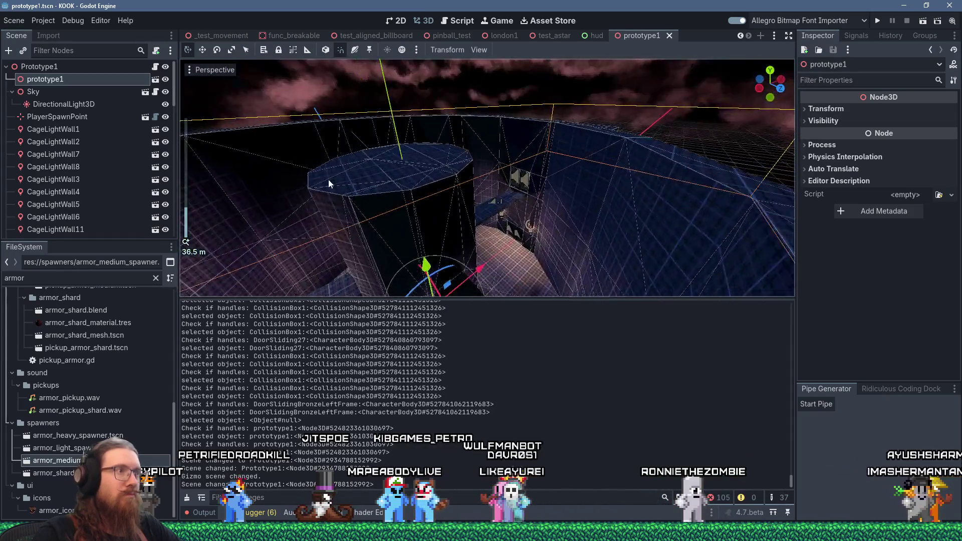
{"action": "left_click_drag", "start_coordinate": [425, 118], "coordinate": [432, 136]}
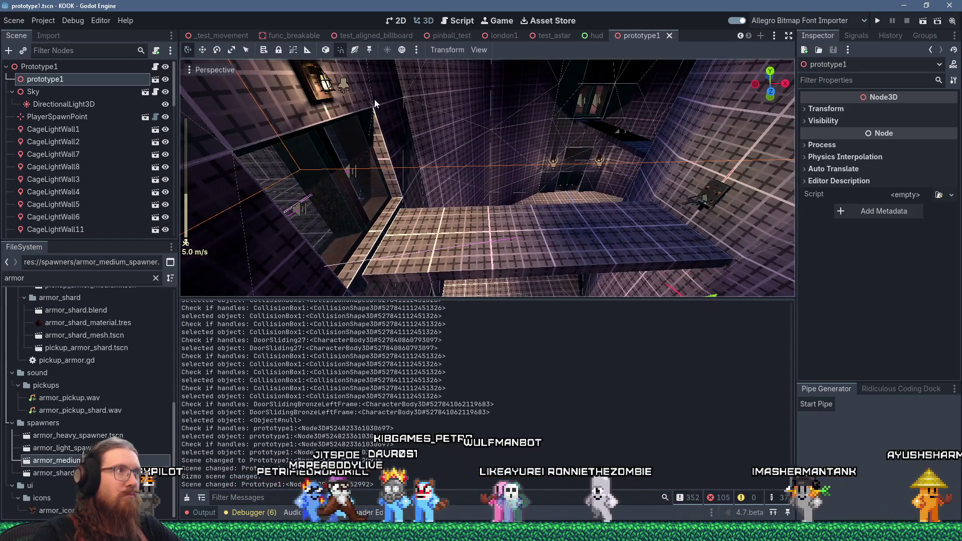
{"action": "left_click", "coordinate": [347, 86]}
{"action": "mouse_move", "coordinate": [347, 86]}
{"action": "left_mouse_down"}
{"action": "mouse_move", "coordinate": [497, 262]}
{"action": "mouse_move", "coordinate": [472, 266]}
{"action": "mouse_move", "coordinate": [489, 260]}
{"action": "mouse_move", "coordinate": [459, 238]}
{"action": "mouse_move", "coordinate": [483, 246]}
{"action": "left_mouse_up"}
Duplicate the spotlight and rotate the copy -45 degrees.
{"action": "key", "text": "ctrl+d"}
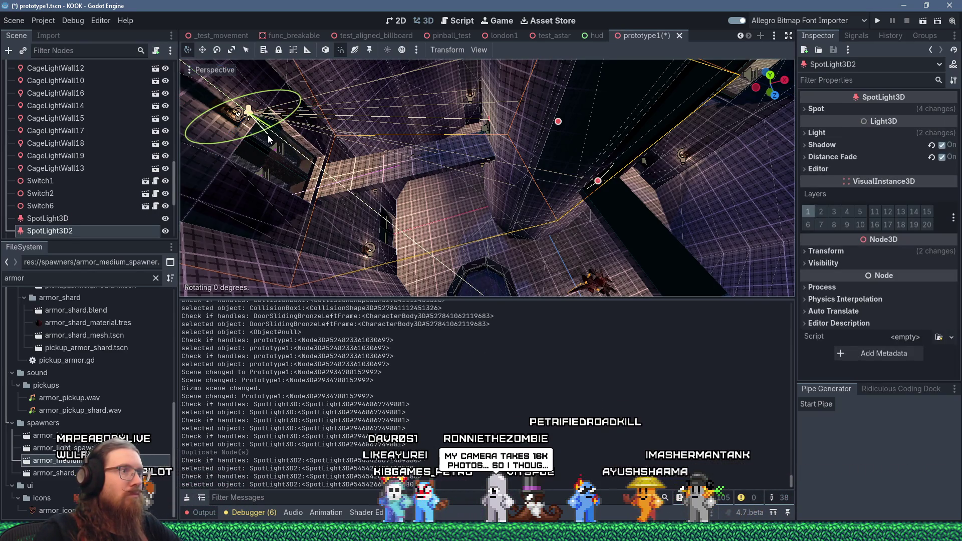
{"action": "type", "text": "-45"}
{"action": "key", "text": "Return"}
Enlarge the new spotlight's radius to 24.875.
{"action": "scroll", "coordinate": [291, 140], "scroll_direction": "down", "scroll_amount": 3}
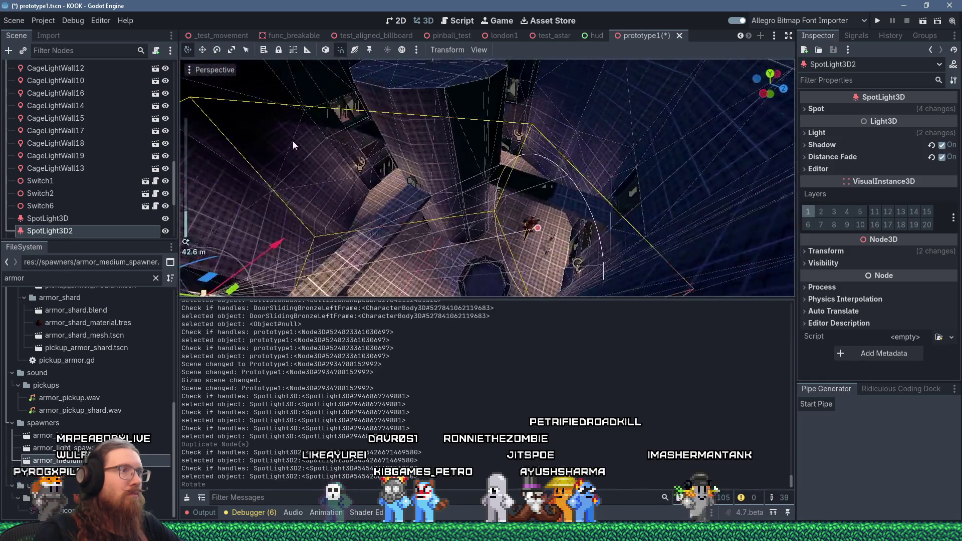
{"action": "scroll", "coordinate": [347, 107], "scroll_direction": "up", "scroll_amount": 3}
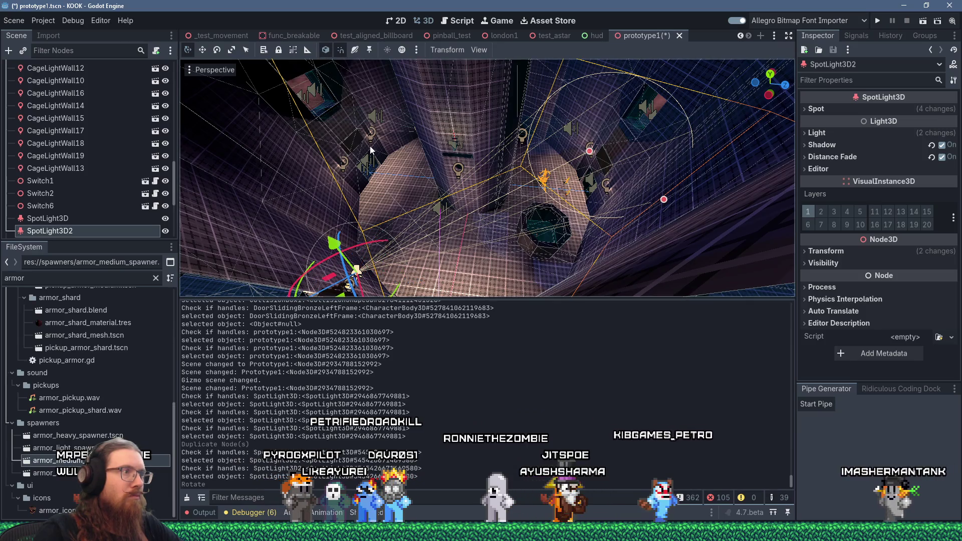
{"action": "scroll", "coordinate": [370, 146], "scroll_direction": "up", "scroll_amount": 3}
{"action": "scroll", "coordinate": [375, 156], "scroll_direction": "down", "scroll_amount": 3}
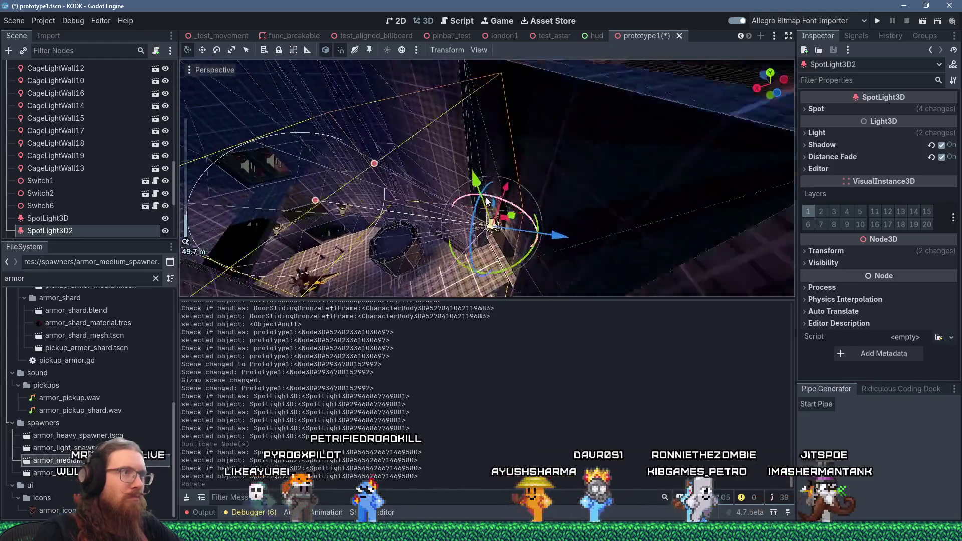
{"action": "mouse_move", "coordinate": [487, 200]}
{"action": "left_mouse_down"}
{"action": "mouse_move", "coordinate": [549, 141]}
{"action": "mouse_move", "coordinate": [530, 142]}
{"action": "mouse_move", "coordinate": [524, 154]}
{"action": "left_mouse_up"}
{"action": "scroll", "coordinate": [522, 157], "scroll_direction": "up", "scroll_amount": 2}
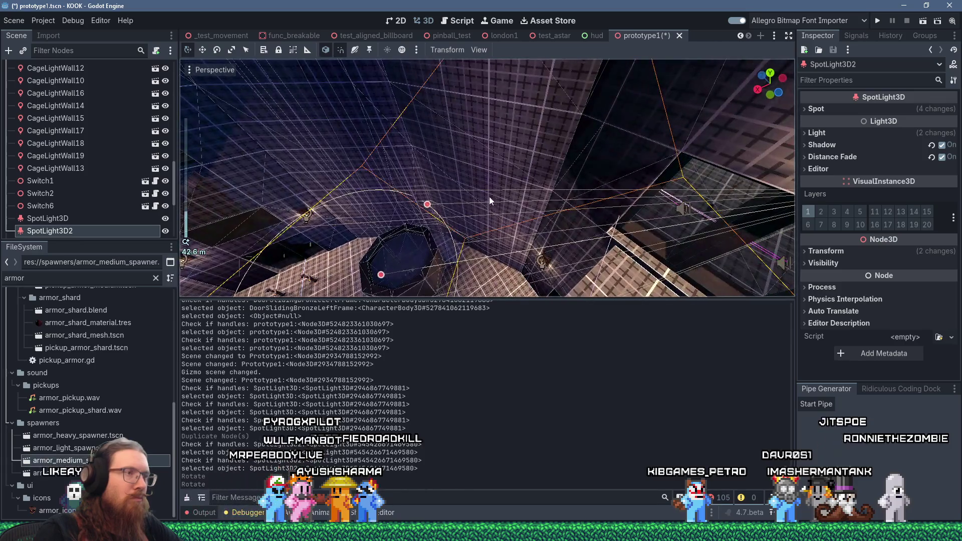
{"action": "left_click_drag", "start_coordinate": [393, 262], "coordinate": [384, 263]}
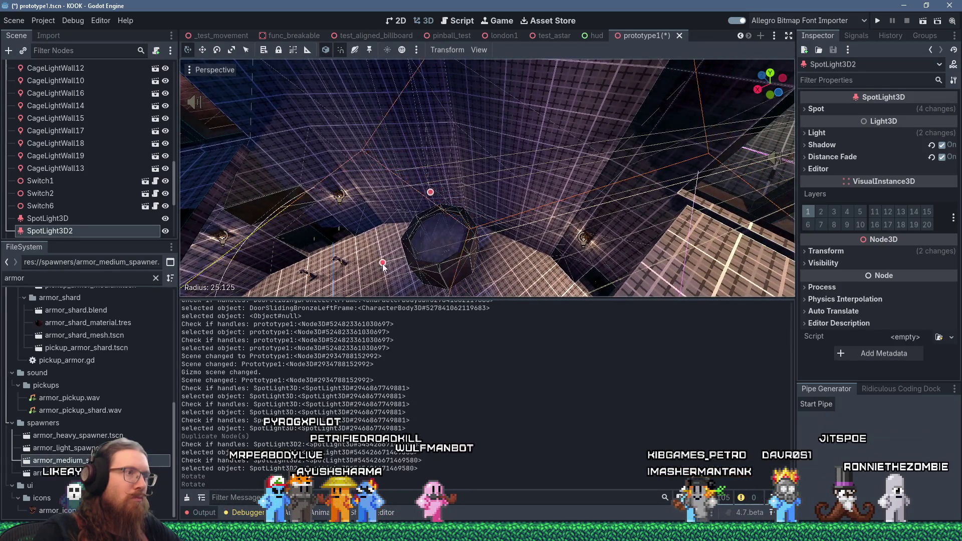
{"action": "scroll", "coordinate": [372, 269], "scroll_direction": "up", "scroll_amount": 3}
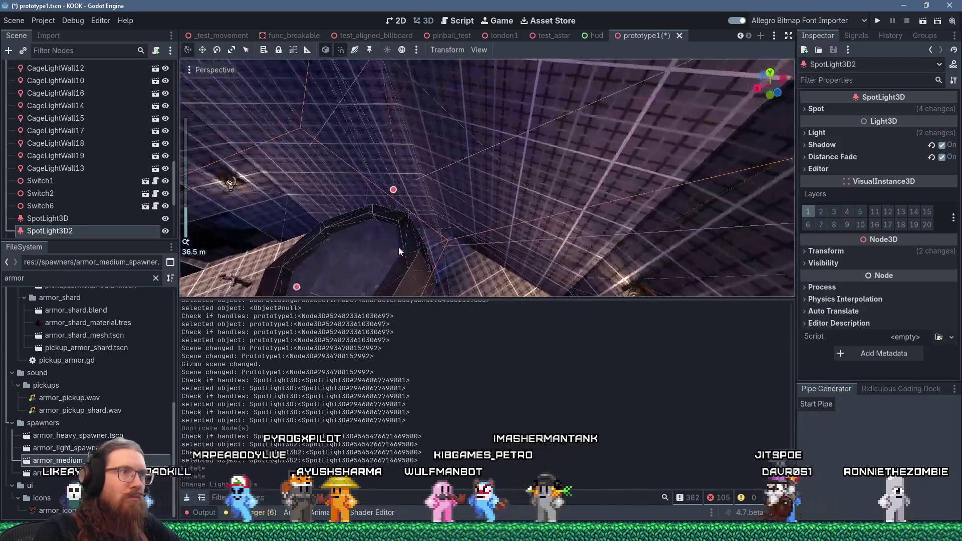
{"action": "mouse_move", "coordinate": [399, 248]}
{"action": "left_mouse_down"}
{"action": "mouse_move", "coordinate": [443, 232]}
{"action": "mouse_move", "coordinate": [410, 225]}
{"action": "mouse_move", "coordinate": [452, 230]}
{"action": "mouse_move", "coordinate": [449, 240]}
{"action": "mouse_move", "coordinate": [462, 219]}
{"action": "mouse_move", "coordinate": [531, 172]}
{"action": "mouse_move", "coordinate": [453, 159]}
{"action": "mouse_move", "coordinate": [542, 182]}
{"action": "left_mouse_up"}
Adjust the spotlight's cone angle, shorten its range to 32.875 and tilt it slightly.
{"action": "left_click_drag", "start_coordinate": [611, 203], "coordinate": [638, 206]}
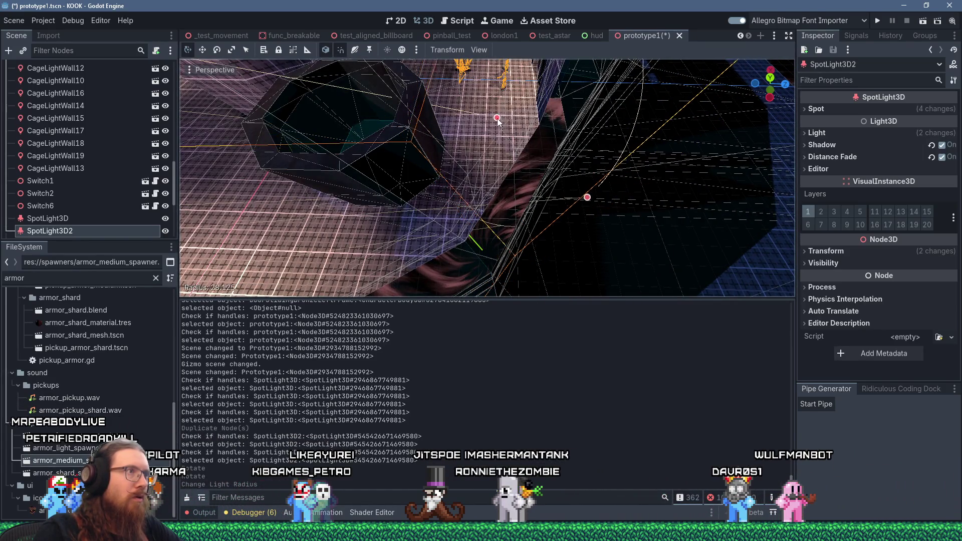
{"action": "mouse_move", "coordinate": [553, 121]}
{"action": "left_mouse_down"}
{"action": "mouse_move", "coordinate": [523, 130]}
{"action": "mouse_move", "coordinate": [542, 149]}
{"action": "left_mouse_up"}
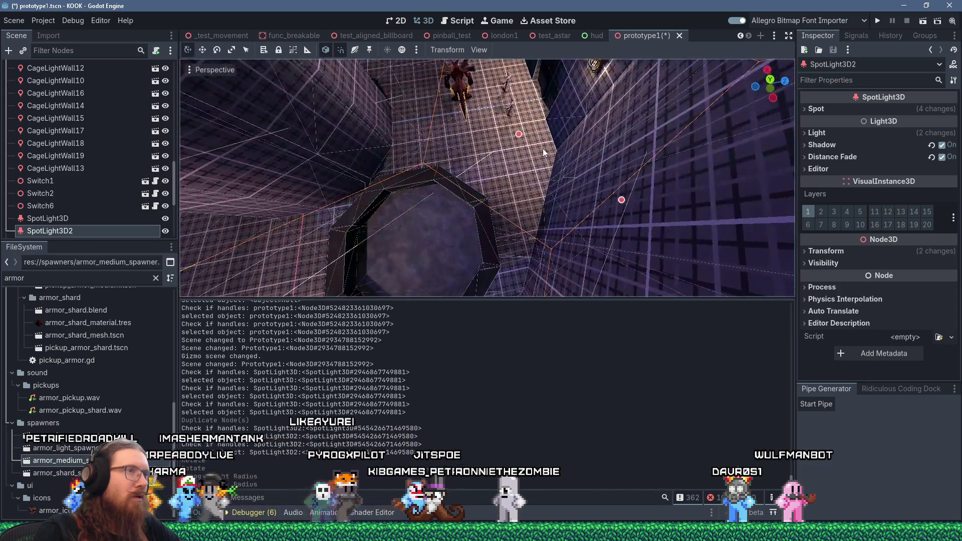
{"action": "scroll", "coordinate": [543, 148], "scroll_direction": "up", "scroll_amount": 6}
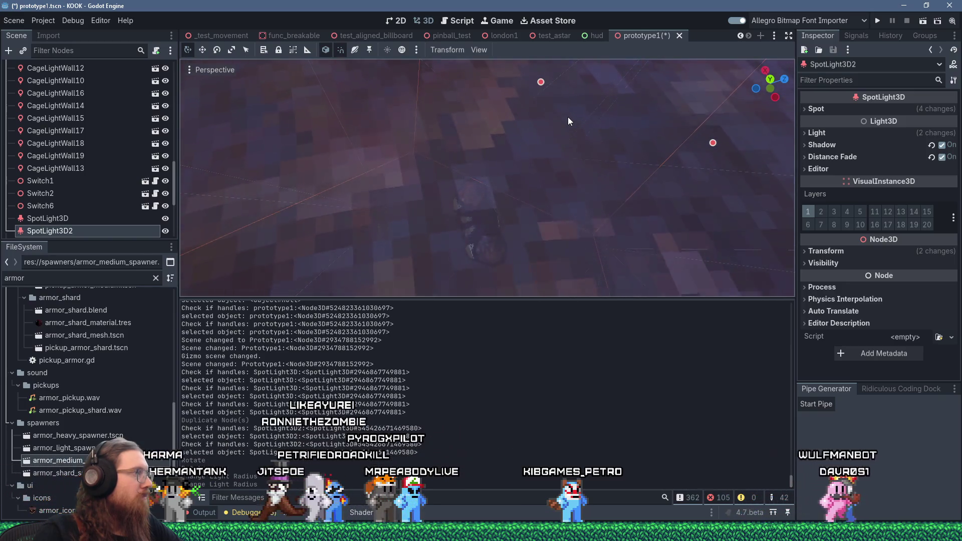
{"action": "scroll", "coordinate": [569, 121], "scroll_direction": "down", "scroll_amount": 2}
{"action": "scroll", "coordinate": [569, 121], "scroll_direction": "down", "scroll_amount": 4}
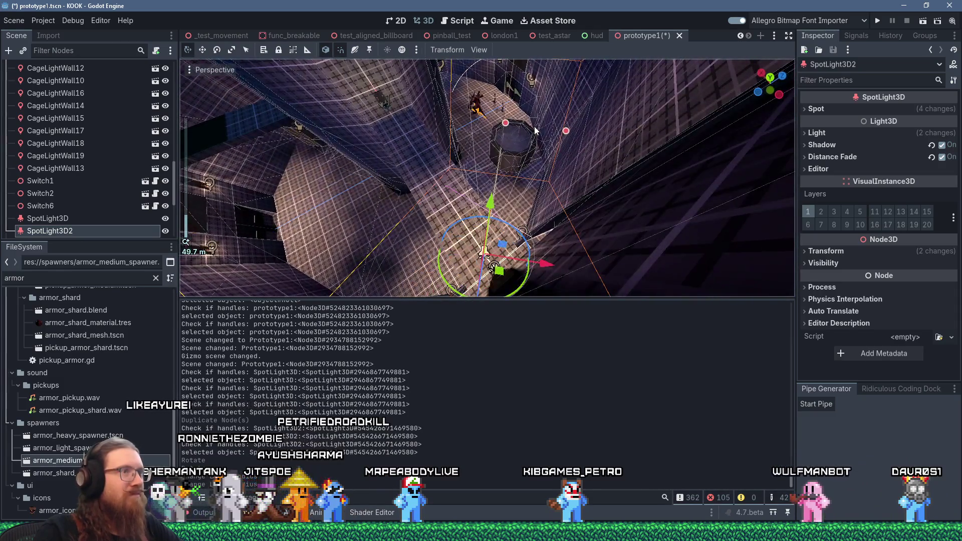
{"action": "mouse_move", "coordinate": [533, 129]}
{"action": "left_mouse_down"}
{"action": "mouse_move", "coordinate": [554, 128]}
{"action": "mouse_move", "coordinate": [541, 97]}
{"action": "mouse_move", "coordinate": [553, 147]}
{"action": "left_mouse_up"}
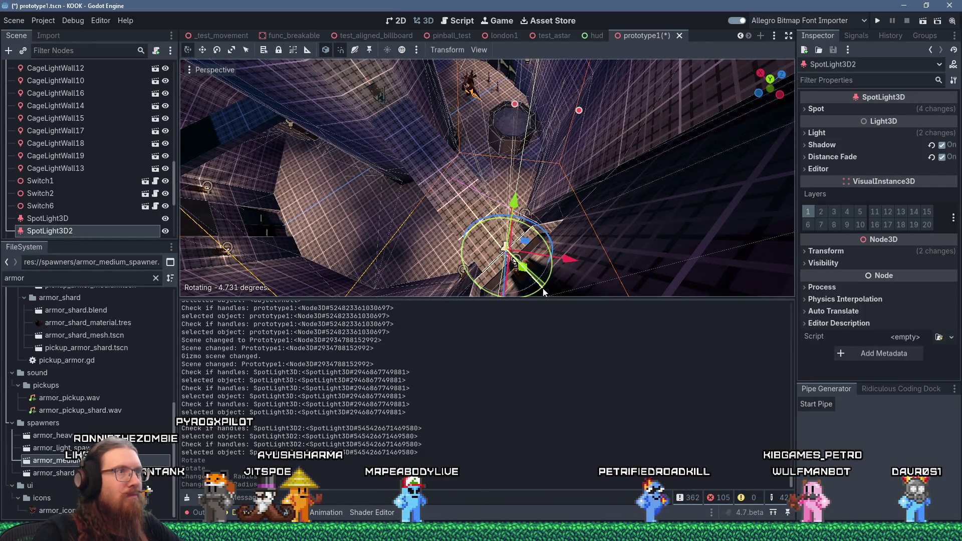
{"action": "left_click_drag", "start_coordinate": [544, 292], "coordinate": [541, 286]}
{"action": "scroll", "coordinate": [527, 210], "scroll_direction": "up", "scroll_amount": 2}
{"action": "left_click_drag", "start_coordinate": [444, 219], "coordinate": [489, 199]}
{"action": "scroll", "coordinate": [488, 198], "scroll_direction": "down", "scroll_amount": 3}
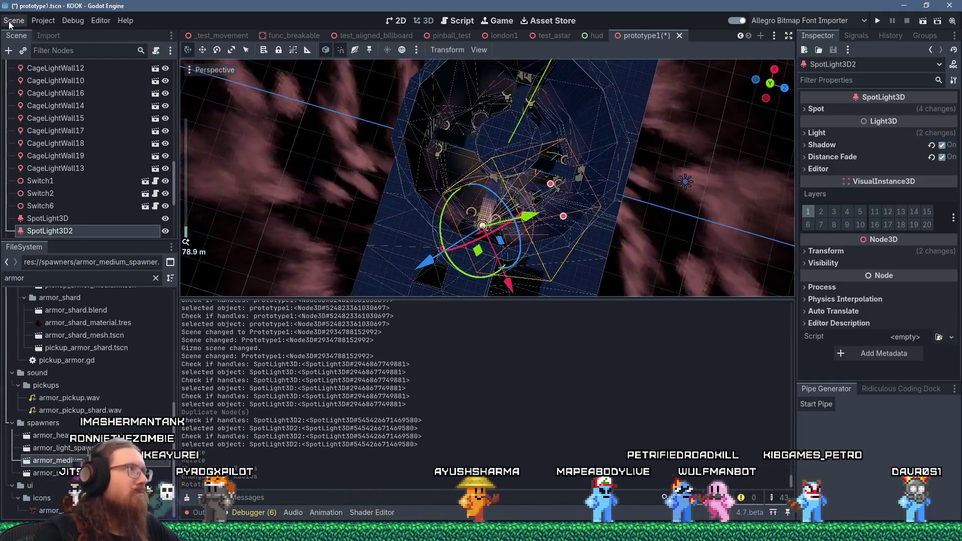
Save prototype1 with Scene > Save Scene, then inspect the room lighting toward the wall pump lights.
{"action": "left_click", "coordinate": [10, 24]}
{"action": "left_click", "coordinate": [51, 90]}
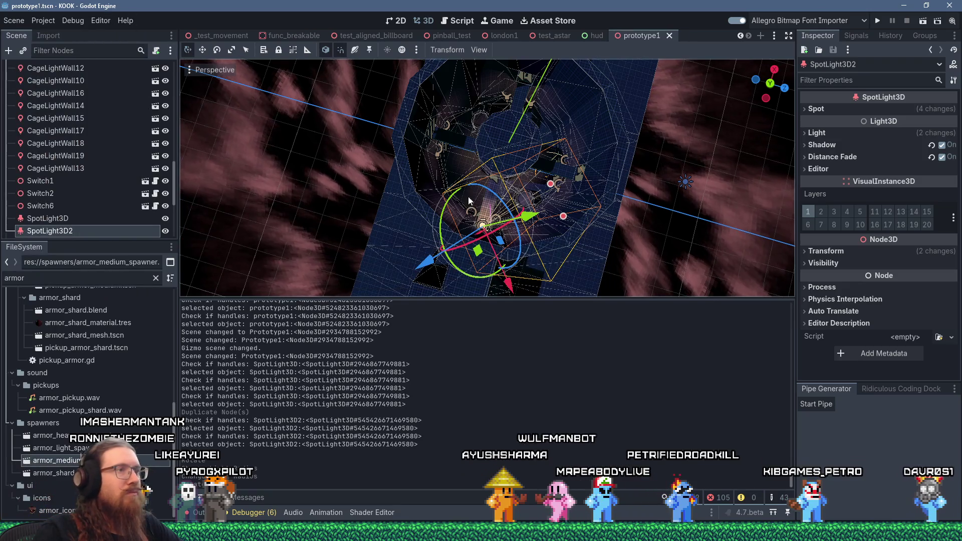
{"action": "scroll", "coordinate": [469, 164], "scroll_direction": "up", "scroll_amount": 4}
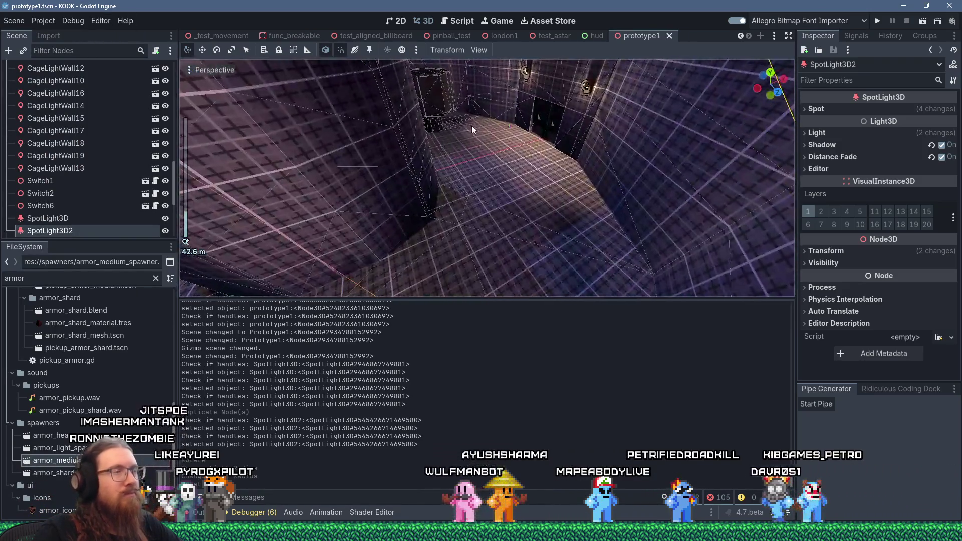
{"action": "left_click_drag", "start_coordinate": [471, 126], "coordinate": [457, 214]}
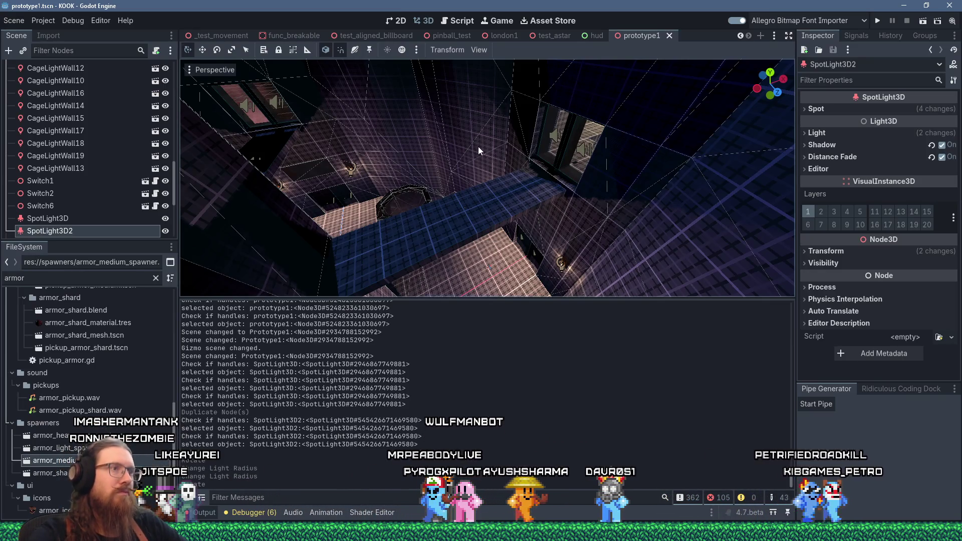
{"action": "mouse_move", "coordinate": [494, 160]}
{"action": "left_mouse_down"}
{"action": "mouse_move", "coordinate": [499, 184]}
{"action": "mouse_move", "coordinate": [580, 198]}
{"action": "mouse_move", "coordinate": [462, 205]}
{"action": "mouse_move", "coordinate": [498, 200]}
{"action": "mouse_move", "coordinate": [468, 163]}
{"action": "mouse_move", "coordinate": [401, 174]}
{"action": "mouse_move", "coordinate": [426, 187]}
{"action": "mouse_move", "coordinate": [445, 246]}
{"action": "mouse_move", "coordinate": [459, 214]}
{"action": "mouse_move", "coordinate": [491, 198]}
{"action": "mouse_move", "coordinate": [618, 242]}
{"action": "mouse_move", "coordinate": [518, 167]}
{"action": "mouse_move", "coordinate": [617, 179]}
{"action": "mouse_move", "coordinate": [578, 206]}
{"action": "mouse_move", "coordinate": [667, 204]}
{"action": "left_mouse_up"}
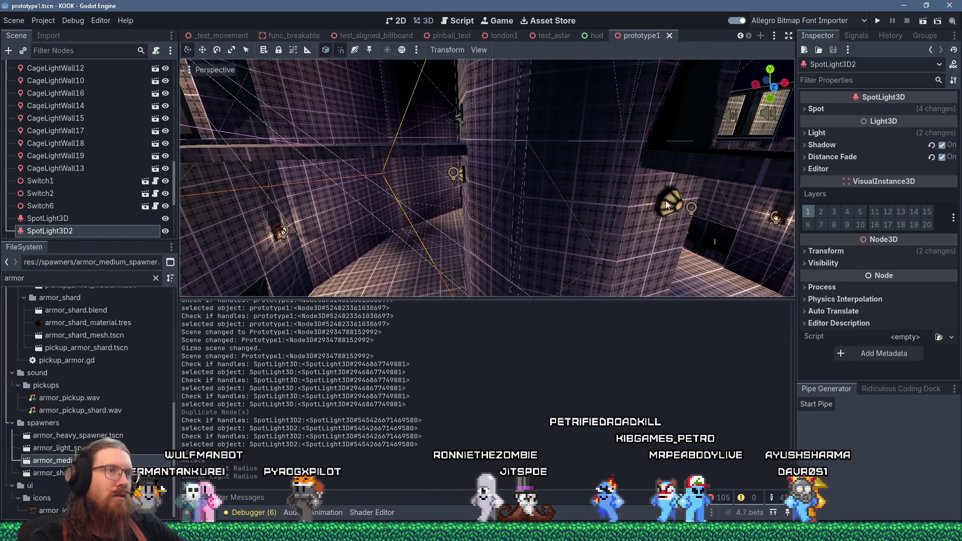
Select all four pump lights and frame them in the viewport.
{"action": "left_click", "coordinate": [667, 204]}
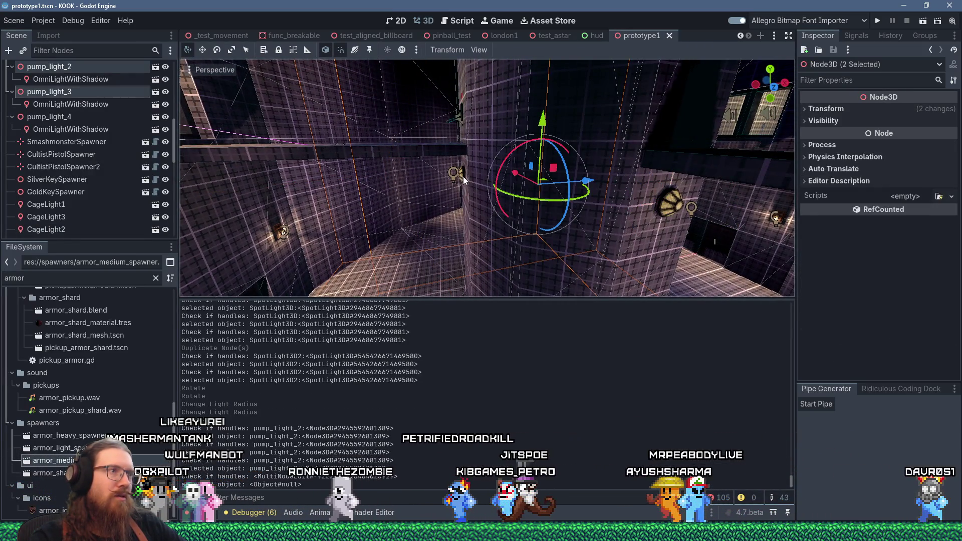
{"action": "scroll", "coordinate": [83, 128], "scroll_direction": "up", "scroll_amount": 1}
{"action": "left_click", "coordinate": [69, 152]}
{"action": "scroll", "coordinate": [67, 146], "scroll_direction": "up", "scroll_amount": 4}
{"action": "left_click", "coordinate": [65, 134], "text": "shift"}
{"action": "key", "text": "f"}
{"action": "scroll", "coordinate": [424, 168], "scroll_direction": "down", "scroll_amount": 3}
{"action": "scroll", "coordinate": [441, 172], "scroll_direction": "up", "scroll_amount": 2}
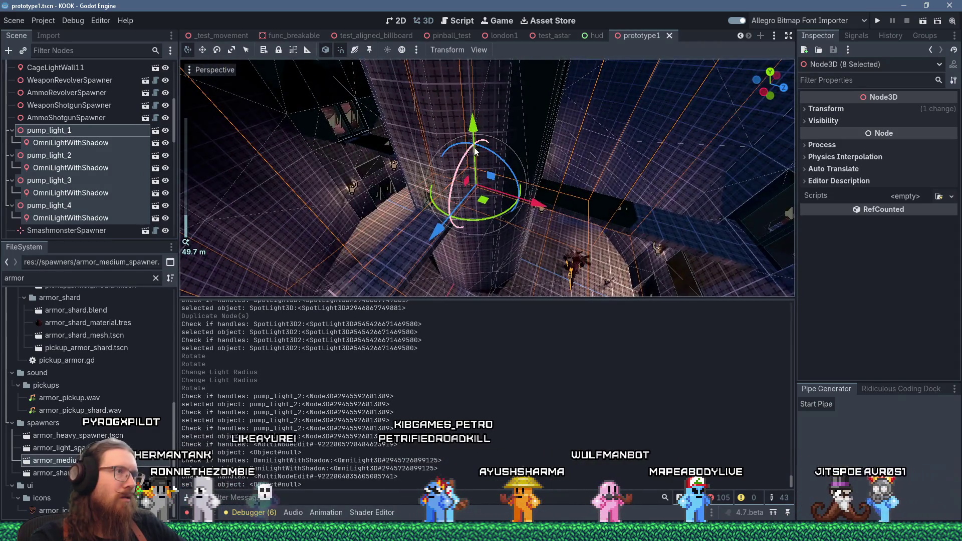
{"action": "left_click_drag", "start_coordinate": [476, 150], "coordinate": [463, 133]}
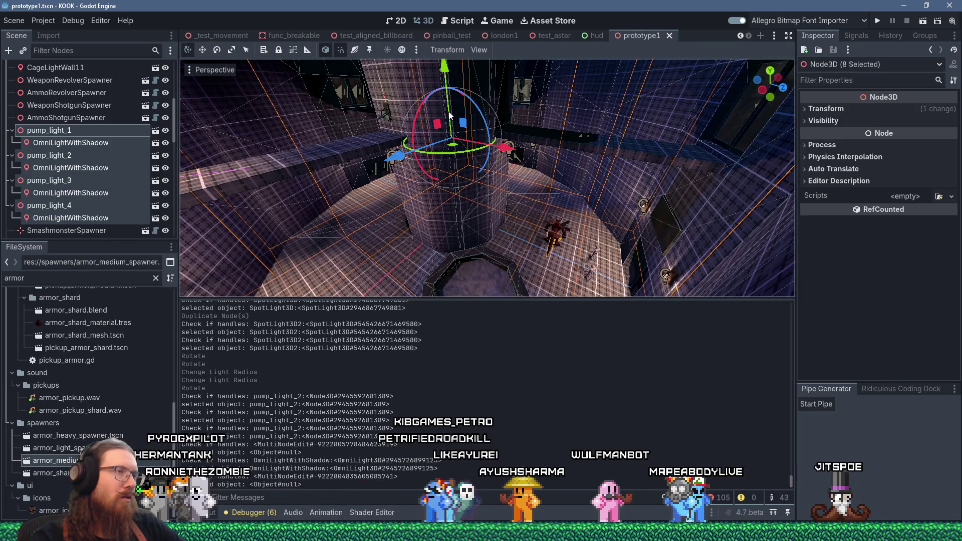
Cancel a stray rotation and lower the four pump lights vertically into place.
{"action": "key", "text": "r"}
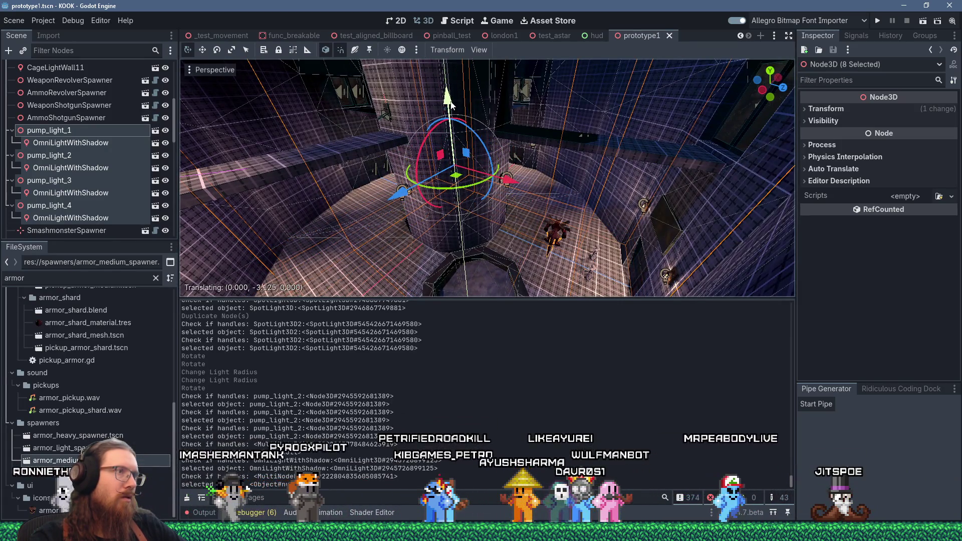
{"action": "key", "text": "Escape"}
{"action": "left_click_drag", "start_coordinate": [450, 101], "coordinate": [453, 122]}
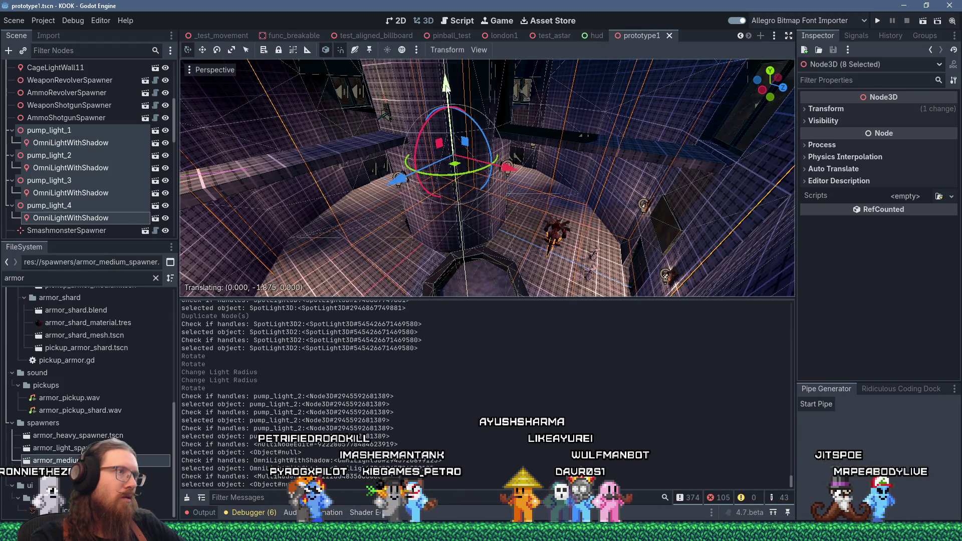
{"action": "left_click_drag", "start_coordinate": [446, 88], "coordinate": [449, 110]}
{"action": "scroll", "coordinate": [490, 130], "scroll_direction": "up", "scroll_amount": 5}
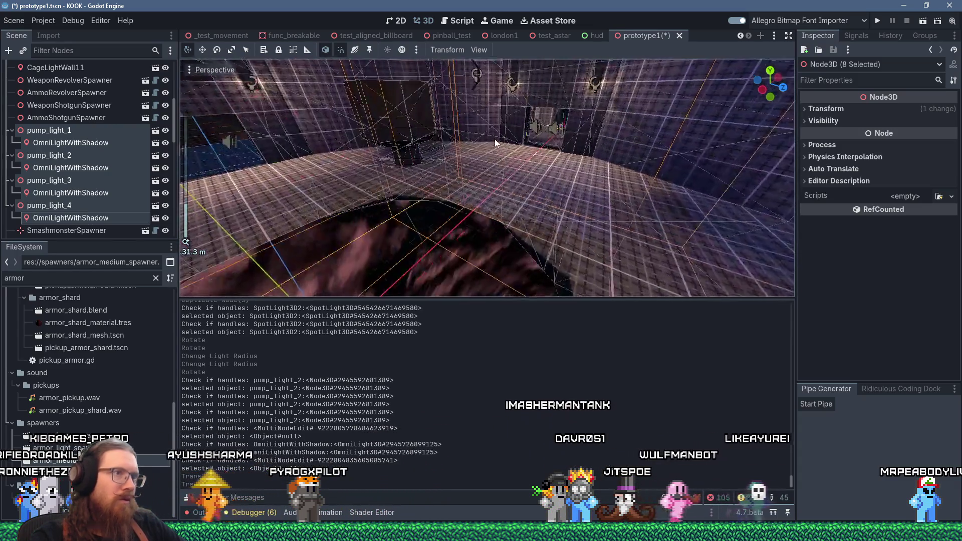
{"action": "scroll", "coordinate": [476, 119], "scroll_direction": "down", "scroll_amount": 4}
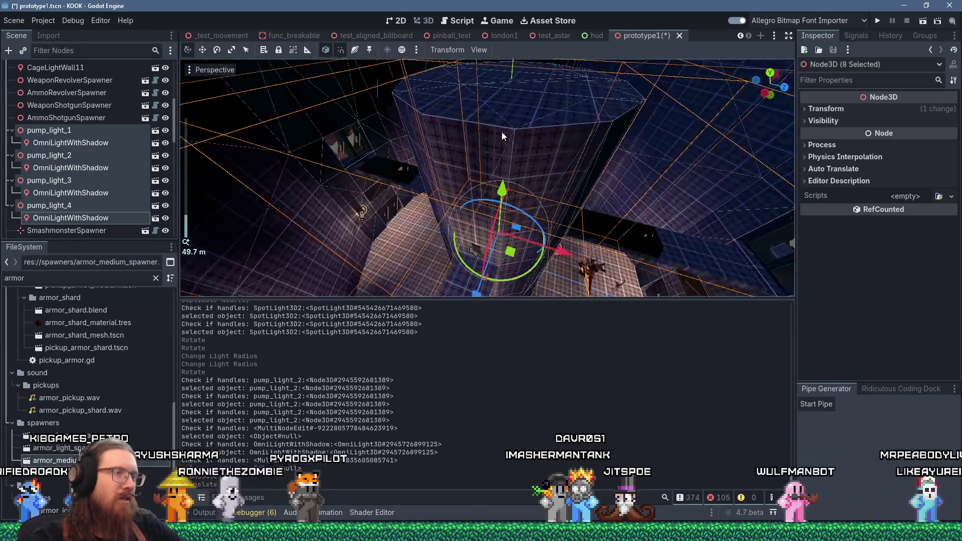
{"action": "left_click_drag", "start_coordinate": [503, 136], "coordinate": [486, 118]}
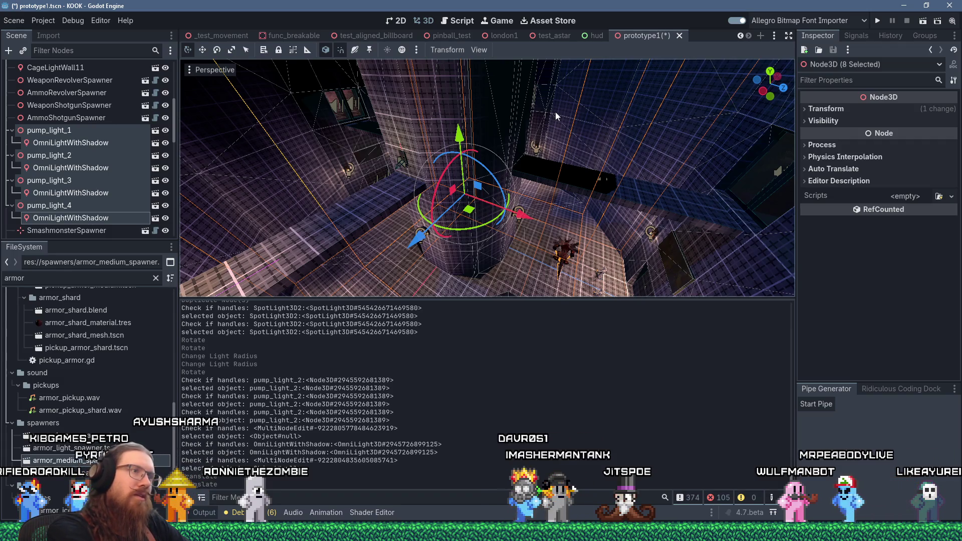
Duplicate the four pump lights and raise the copies higher, cancelling an accidental rotation.
{"action": "key", "text": "ctrl+d"}
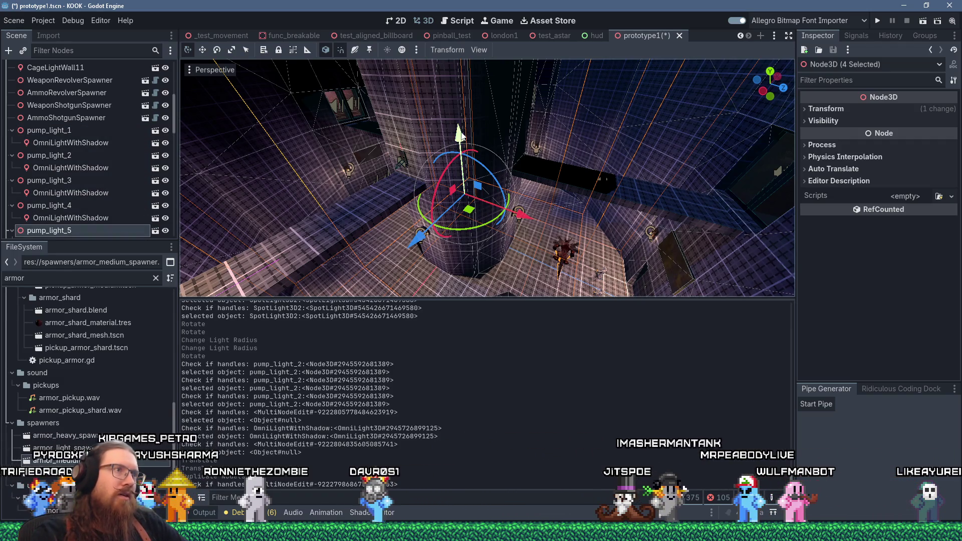
{"action": "left_click_drag", "start_coordinate": [461, 135], "coordinate": [459, 75]}
{"action": "scroll", "coordinate": [471, 201], "scroll_direction": "up", "scroll_amount": 3}
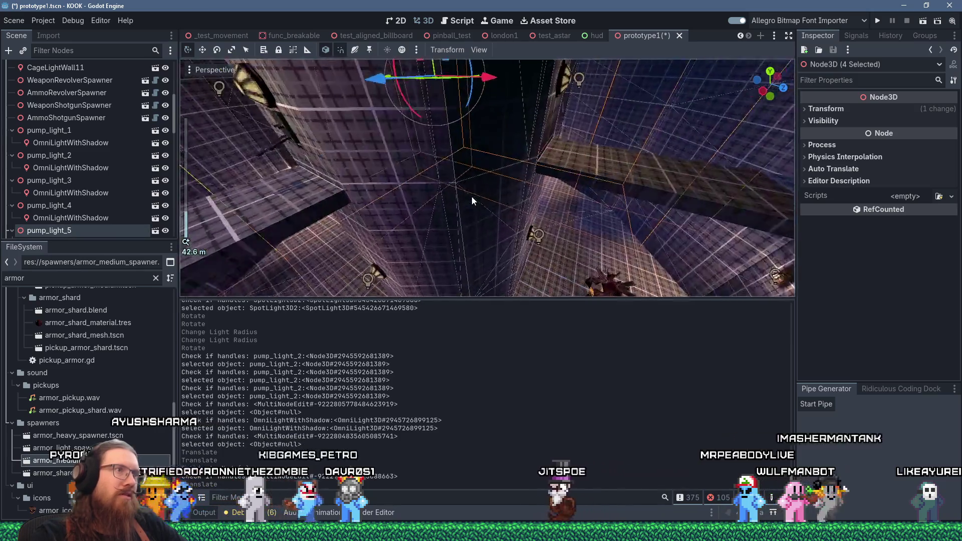
{"action": "key", "text": "f"}
{"action": "scroll", "coordinate": [482, 211], "scroll_direction": "down", "scroll_amount": 3}
{"action": "mouse_move", "coordinate": [481, 93]}
{"action": "left_mouse_down"}
{"action": "mouse_move", "coordinate": [491, 10]}
{"action": "mouse_move", "coordinate": [495, 50]}
{"action": "left_mouse_up"}
{"action": "mouse_move", "coordinate": [465, 126]}
{"action": "left_mouse_down"}
{"action": "mouse_move", "coordinate": [483, 119]}
{"action": "mouse_move", "coordinate": [505, 155]}
{"action": "mouse_move", "coordinate": [484, 168]}
{"action": "mouse_move", "coordinate": [558, 160]}
{"action": "mouse_move", "coordinate": [561, 143]}
{"action": "mouse_move", "coordinate": [545, 119]}
{"action": "mouse_move", "coordinate": [555, 168]}
{"action": "mouse_move", "coordinate": [504, 150]}
{"action": "mouse_move", "coordinate": [502, 139]}
{"action": "mouse_move", "coordinate": [440, 166]}
{"action": "mouse_move", "coordinate": [469, 170]}
{"action": "mouse_move", "coordinate": [446, 175]}
{"action": "left_mouse_up"}
{"action": "right_click", "coordinate": [483, 120]}
Hide pump_light_5 to compare the lighting.
{"action": "scroll", "coordinate": [555, 159], "scroll_direction": "up", "scroll_amount": 3}
{"action": "scroll", "coordinate": [439, 167], "scroll_direction": "down", "scroll_amount": 3}
{"action": "scroll", "coordinate": [447, 175], "scroll_direction": "up", "scroll_amount": 2}
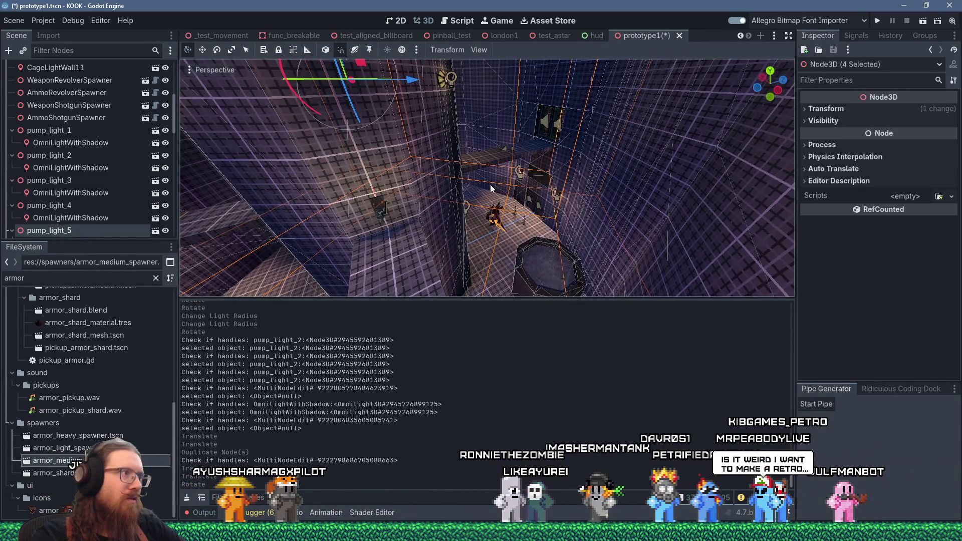
{"action": "left_click", "coordinate": [166, 231]}
{"action": "left_click", "coordinate": [166, 231]}
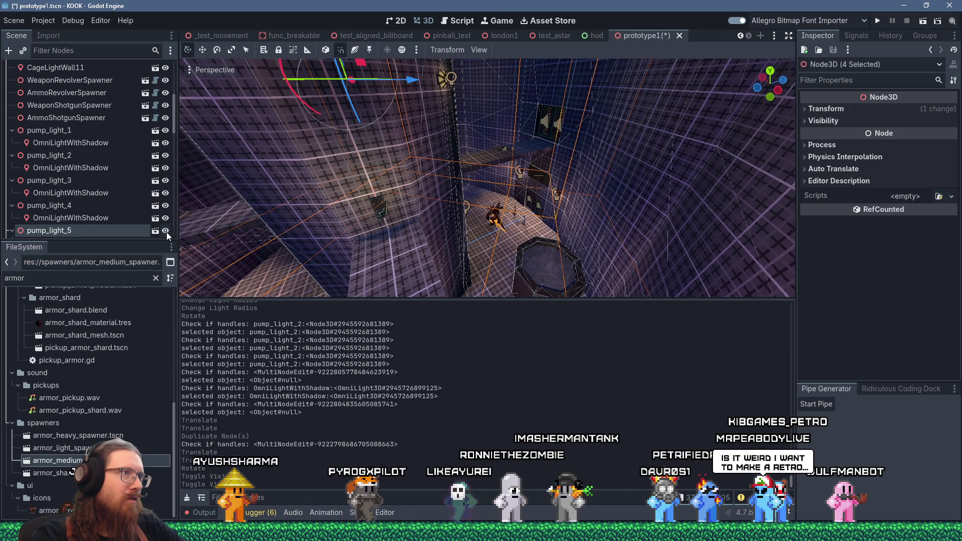
{"action": "left_click", "coordinate": [166, 231]}
{"action": "left_click", "coordinate": [166, 232]}
{"action": "mouse_move", "coordinate": [255, 216]}
{"action": "left_mouse_down"}
{"action": "mouse_move", "coordinate": [595, 159]}
{"action": "mouse_move", "coordinate": [516, 163]}
{"action": "mouse_move", "coordinate": [527, 141]}
{"action": "mouse_move", "coordinate": [501, 161]}
{"action": "left_mouse_up"}
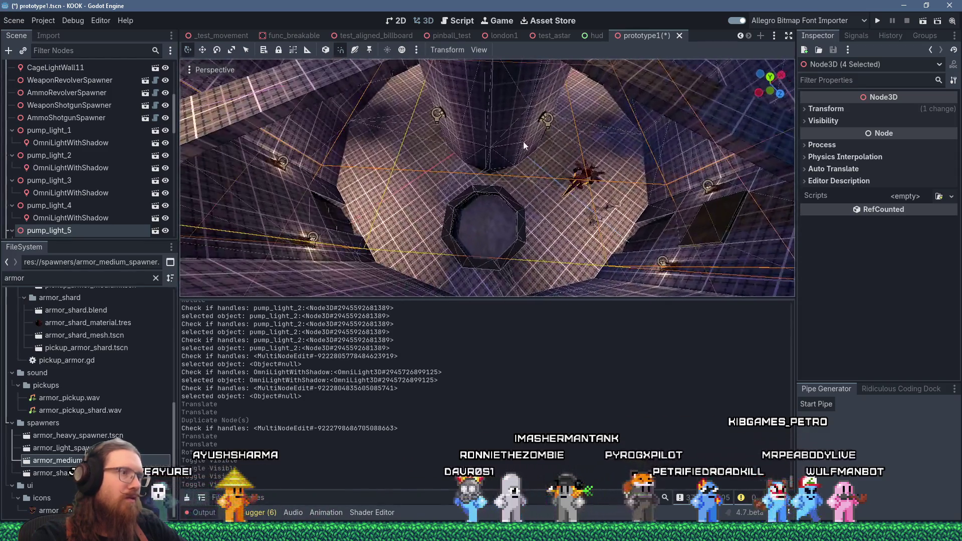
{"action": "scroll", "coordinate": [167, 140], "scroll_direction": "down", "scroll_amount": 3}
{"action": "left_click", "coordinate": [166, 142]}
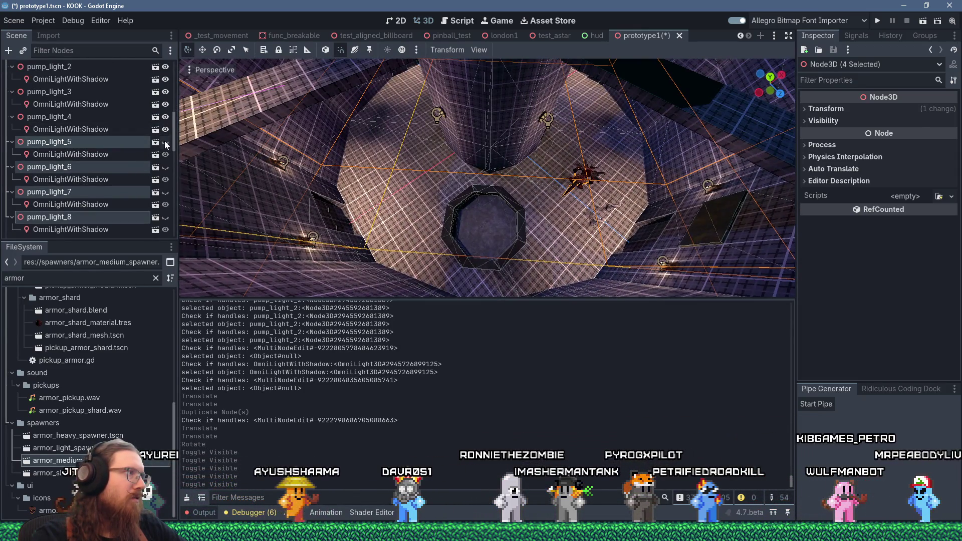
{"action": "left_click", "coordinate": [166, 143]}
{"action": "left_click", "coordinate": [166, 144]}
{"action": "mouse_move", "coordinate": [428, 225]}
{"action": "left_mouse_down"}
{"action": "mouse_move", "coordinate": [458, 187]}
{"action": "mouse_move", "coordinate": [428, 226]}
{"action": "left_mouse_up"}
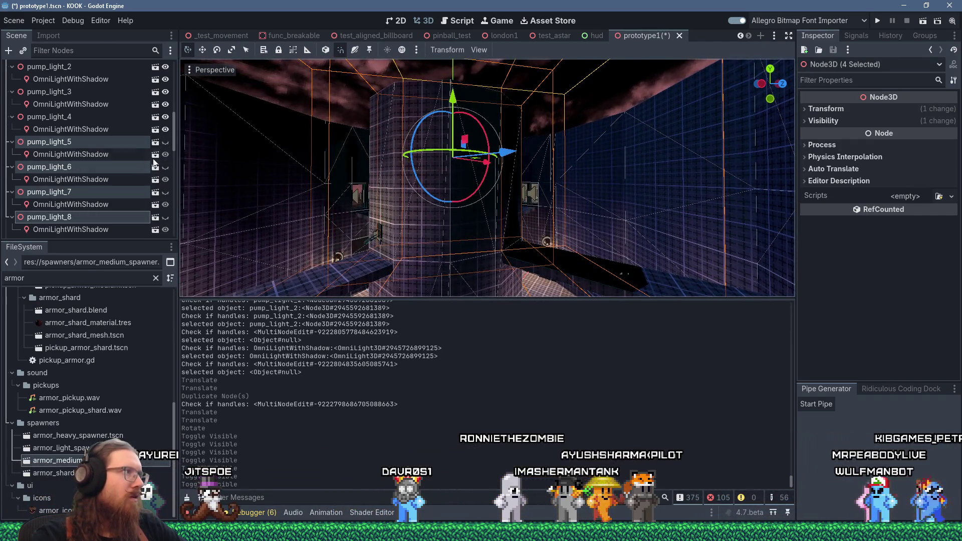
{"action": "left_click", "coordinate": [166, 142]}
{"action": "left_click", "coordinate": [165, 142]}
{"action": "left_click", "coordinate": [166, 141]}
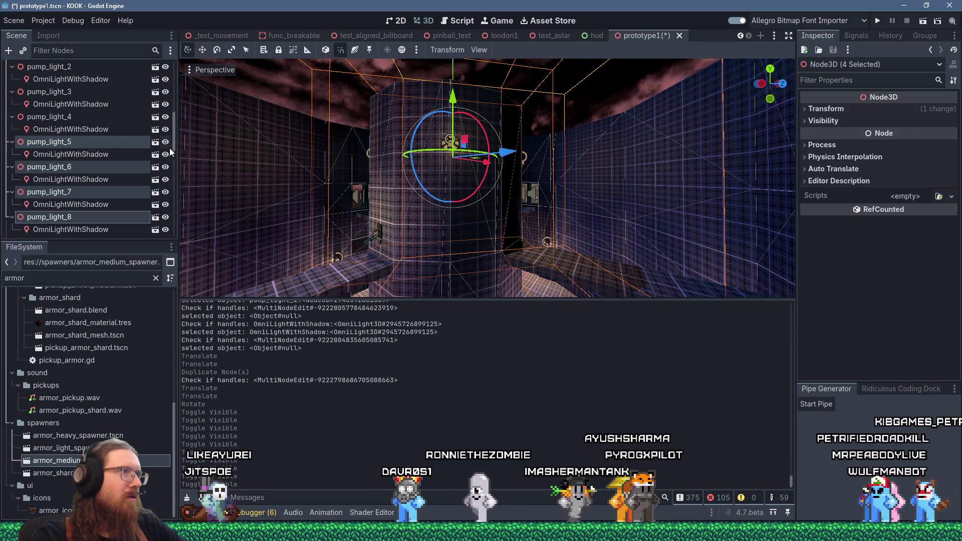
{"action": "scroll", "coordinate": [403, 231], "scroll_direction": "up", "scroll_amount": 5}
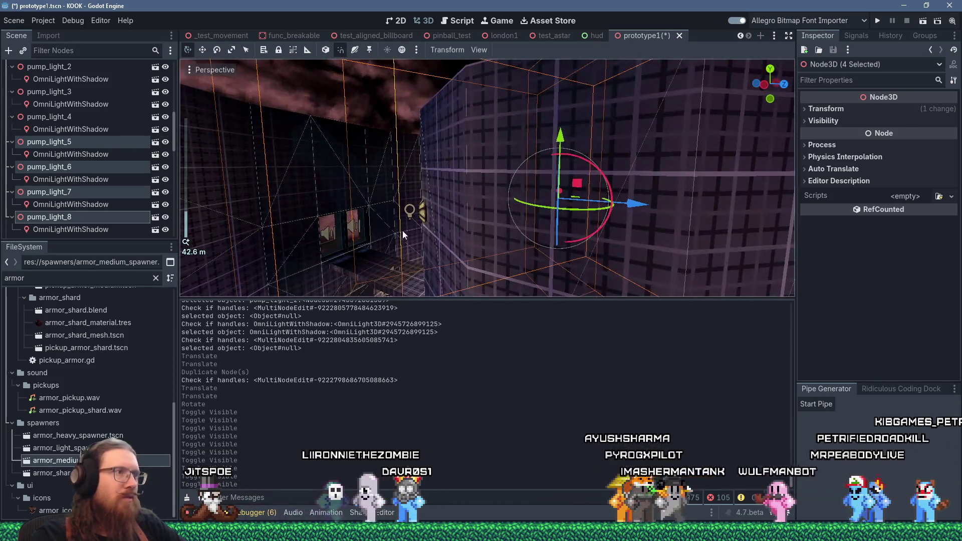
{"action": "left_click_drag", "start_coordinate": [402, 231], "coordinate": [443, 218]}
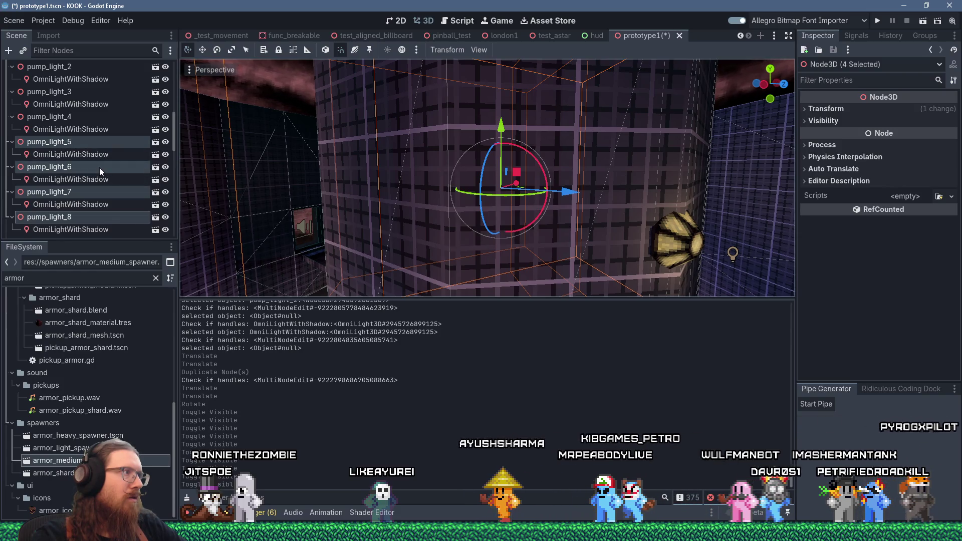
{"action": "left_click", "coordinate": [49, 142]}
{"action": "scroll", "coordinate": [560, 200], "scroll_direction": "up", "scroll_amount": 5}
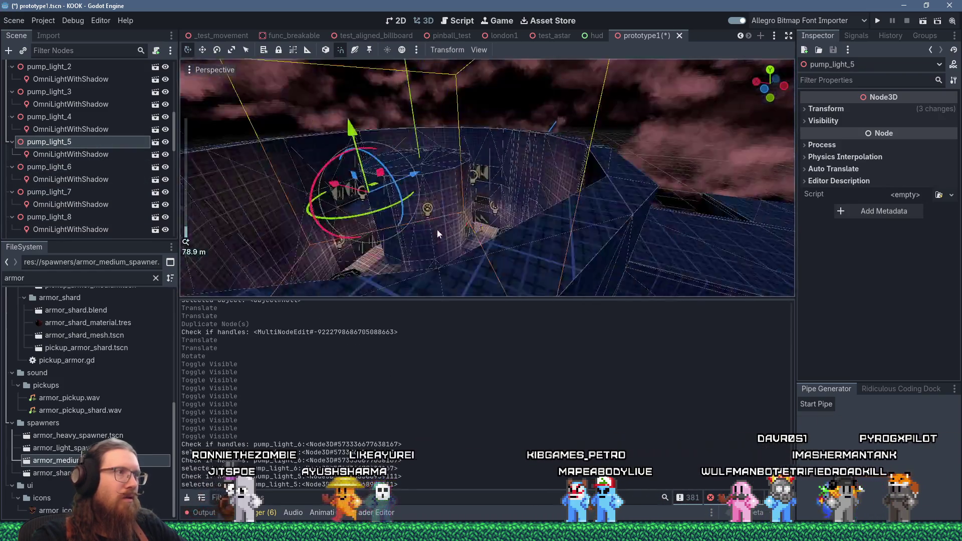
Frame pump_light_5 and nudge it into position on the wall.
{"action": "key", "text": "f"}
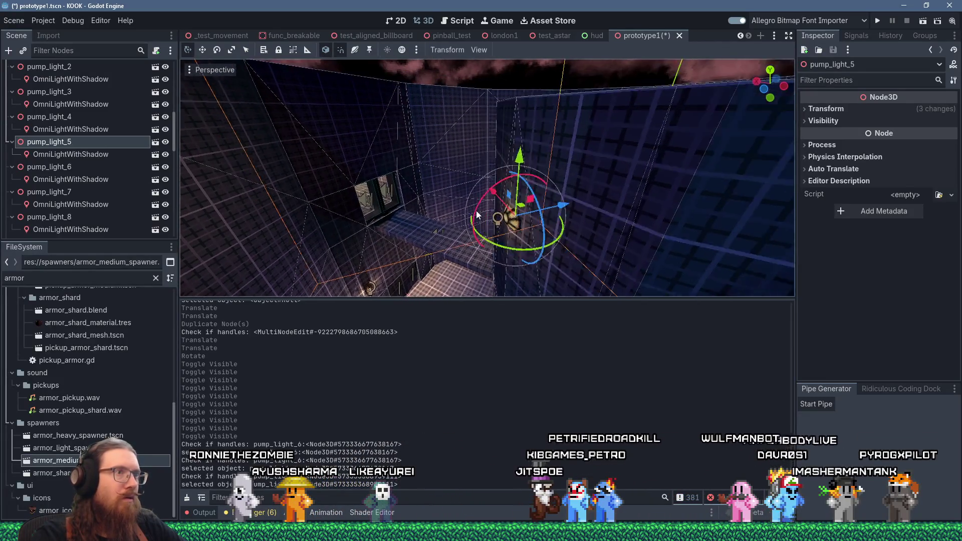
{"action": "left_click_drag", "start_coordinate": [534, 215], "coordinate": [541, 213]}
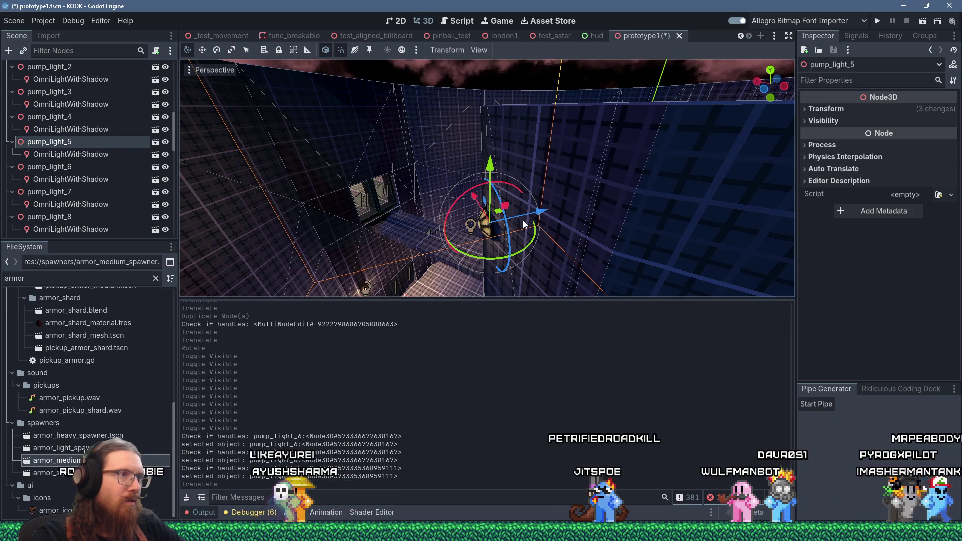
{"action": "scroll", "coordinate": [521, 224], "scroll_direction": "down", "scroll_amount": 5}
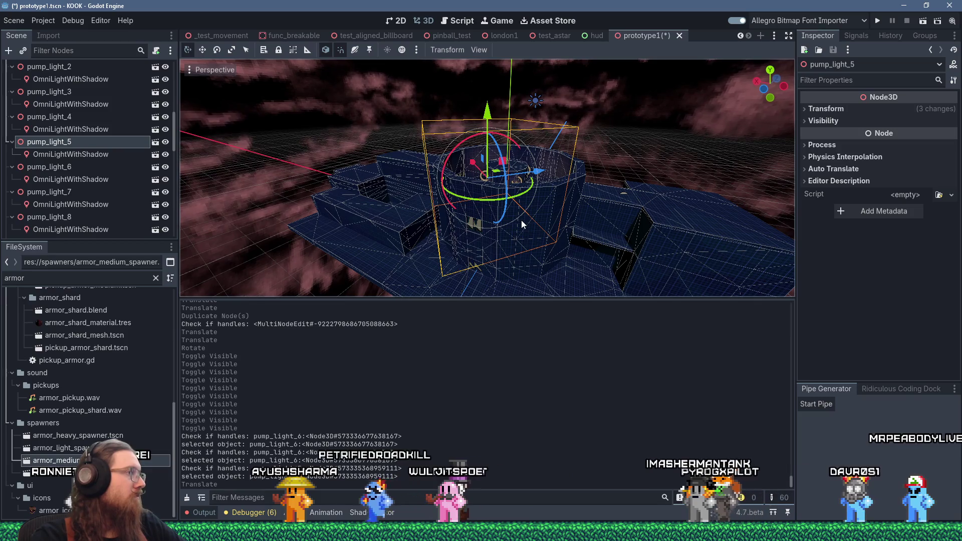
{"action": "scroll", "coordinate": [507, 234], "scroll_direction": "up", "scroll_amount": 10}
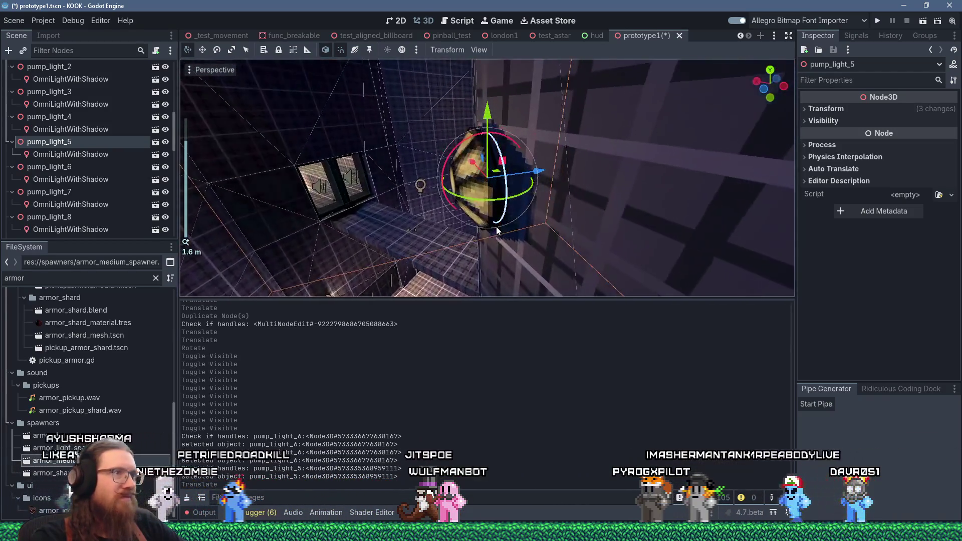
{"action": "mouse_move", "coordinate": [498, 231]}
{"action": "left_mouse_down"}
{"action": "mouse_move", "coordinate": [444, 261]}
{"action": "mouse_move", "coordinate": [453, 232]}
{"action": "mouse_move", "coordinate": [426, 161]}
{"action": "mouse_move", "coordinate": [441, 180]}
{"action": "mouse_move", "coordinate": [419, 166]}
{"action": "mouse_move", "coordinate": [537, 202]}
{"action": "mouse_move", "coordinate": [426, 245]}
{"action": "mouse_move", "coordinate": [383, 178]}
{"action": "mouse_move", "coordinate": [479, 296]}
{"action": "mouse_move", "coordinate": [519, 72]}
{"action": "mouse_move", "coordinate": [501, 151]}
{"action": "mouse_move", "coordinate": [527, 240]}
{"action": "mouse_move", "coordinate": [552, 175]}
{"action": "mouse_move", "coordinate": [624, 136]}
{"action": "mouse_move", "coordinate": [602, 165]}
{"action": "mouse_move", "coordinate": [617, 190]}
{"action": "mouse_move", "coordinate": [608, 204]}
{"action": "mouse_move", "coordinate": [337, 188]}
{"action": "mouse_move", "coordinate": [275, 141]}
{"action": "mouse_move", "coordinate": [245, 133]}
{"action": "mouse_move", "coordinate": [255, 107]}
{"action": "mouse_move", "coordinate": [300, 150]}
{"action": "mouse_move", "coordinate": [351, 165]}
{"action": "mouse_move", "coordinate": [477, 169]}
{"action": "mouse_move", "coordinate": [584, 140]}
{"action": "mouse_move", "coordinate": [589, 150]}
{"action": "mouse_move", "coordinate": [434, 187]}
{"action": "mouse_move", "coordinate": [476, 176]}
{"action": "mouse_move", "coordinate": [577, 201]}
{"action": "left_mouse_up"}
{"action": "scroll", "coordinate": [537, 203], "scroll_direction": "up", "scroll_amount": 5}
{"action": "mouse_move", "coordinate": [682, 198]}
{"action": "left_mouse_down"}
{"action": "mouse_move", "coordinate": [576, 189]}
{"action": "mouse_move", "coordinate": [582, 178]}
{"action": "mouse_move", "coordinate": [604, 182]}
{"action": "mouse_move", "coordinate": [521, 184]}
{"action": "mouse_move", "coordinate": [552, 171]}
{"action": "mouse_move", "coordinate": [320, 161]}
{"action": "mouse_move", "coordinate": [490, 176]}
{"action": "mouse_move", "coordinate": [696, 161]}
{"action": "mouse_move", "coordinate": [602, 130]}
{"action": "mouse_move", "coordinate": [622, 171]}
{"action": "mouse_move", "coordinate": [556, 194]}
{"action": "mouse_move", "coordinate": [539, 160]}
{"action": "mouse_move", "coordinate": [660, 172]}
{"action": "mouse_move", "coordinate": [719, 198]}
{"action": "mouse_move", "coordinate": [652, 216]}
{"action": "left_mouse_up"}
{"action": "scroll", "coordinate": [602, 183], "scroll_direction": "up", "scroll_amount": 5}
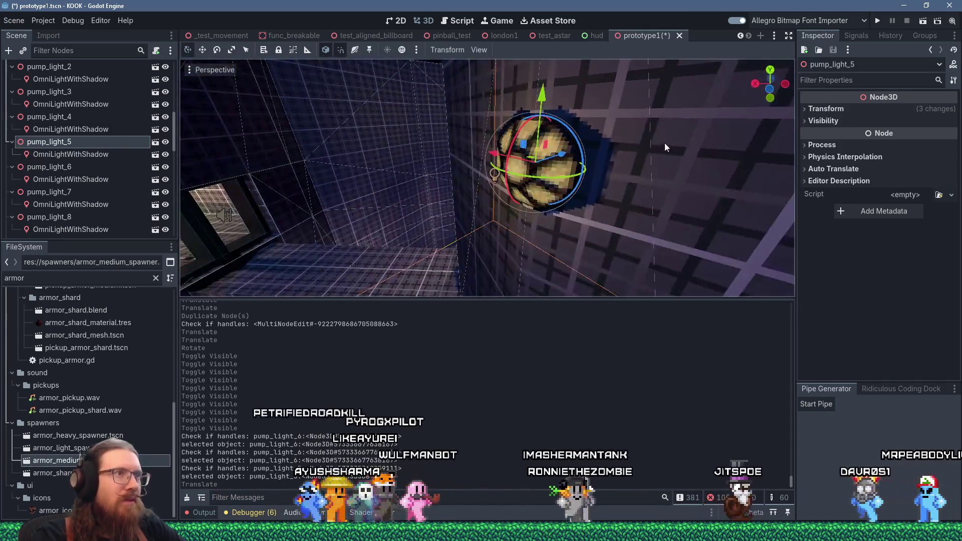
{"action": "scroll", "coordinate": [551, 170], "scroll_direction": "down", "scroll_amount": 4}
Select pump_light_7, pump_light_6, pump_light_8 and pump_light_6's omni light, then save and run the game.
{"action": "left_click", "coordinate": [416, 165]}
{"action": "scroll", "coordinate": [556, 194], "scroll_direction": "down", "scroll_amount": 1}
{"action": "left_click", "coordinate": [552, 176]}
{"action": "scroll", "coordinate": [539, 160], "scroll_direction": "down", "scroll_amount": 2}
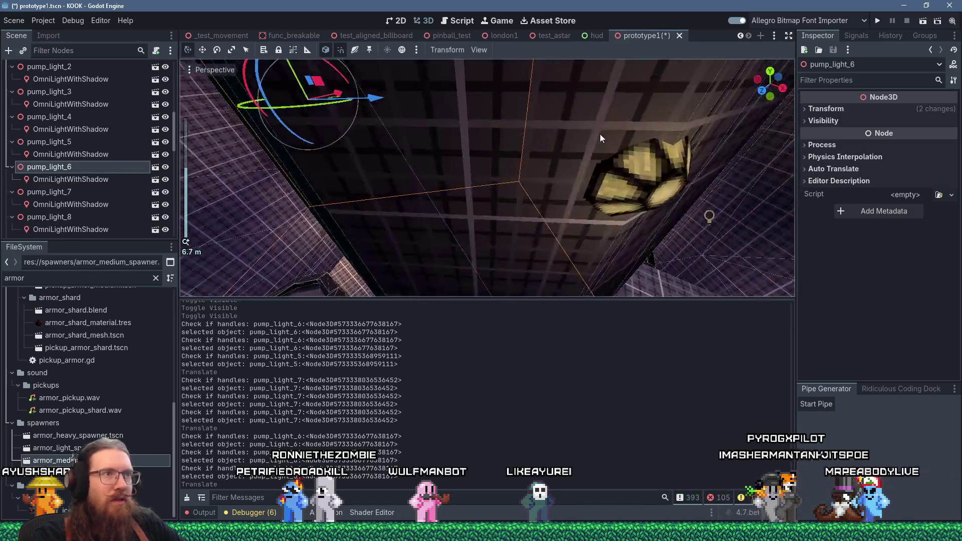
{"action": "left_click", "coordinate": [598, 150]}
{"action": "mouse_move", "coordinate": [625, 161]}
{"action": "left_mouse_down"}
{"action": "mouse_move", "coordinate": [562, 160]}
{"action": "mouse_move", "coordinate": [562, 145]}
{"action": "mouse_move", "coordinate": [504, 188]}
{"action": "mouse_move", "coordinate": [657, 203]}
{"action": "mouse_move", "coordinate": [657, 264]}
{"action": "left_mouse_up"}
{"action": "scroll", "coordinate": [534, 159], "scroll_direction": "down", "scroll_amount": 2}
{"action": "scroll", "coordinate": [588, 132], "scroll_direction": "up", "scroll_amount": 3}
{"action": "left_click", "coordinate": [503, 188]}
{"action": "left_click", "coordinate": [502, 183]}
{"action": "scroll", "coordinate": [657, 204], "scroll_direction": "down", "scroll_amount": 3}
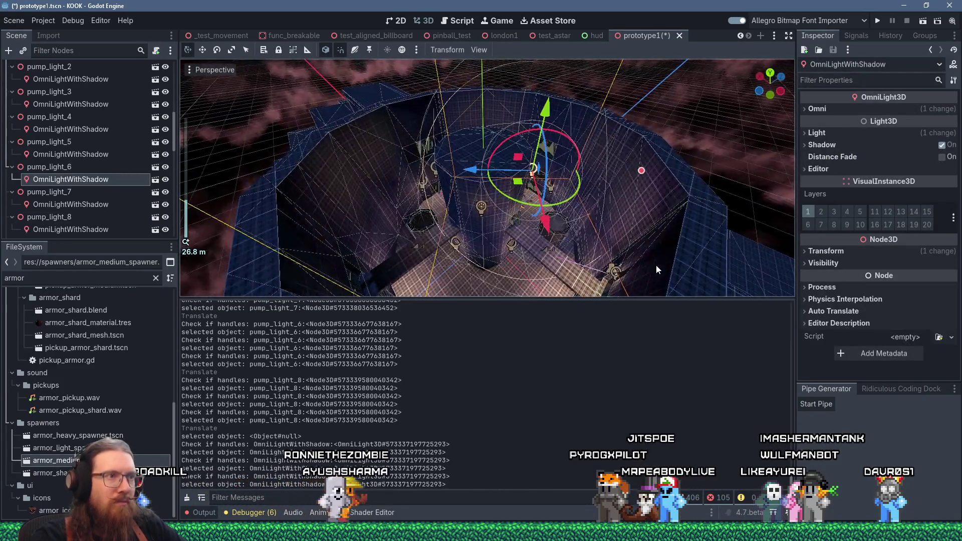
{"action": "scroll", "coordinate": [603, 200], "scroll_direction": "up", "scroll_amount": 5}
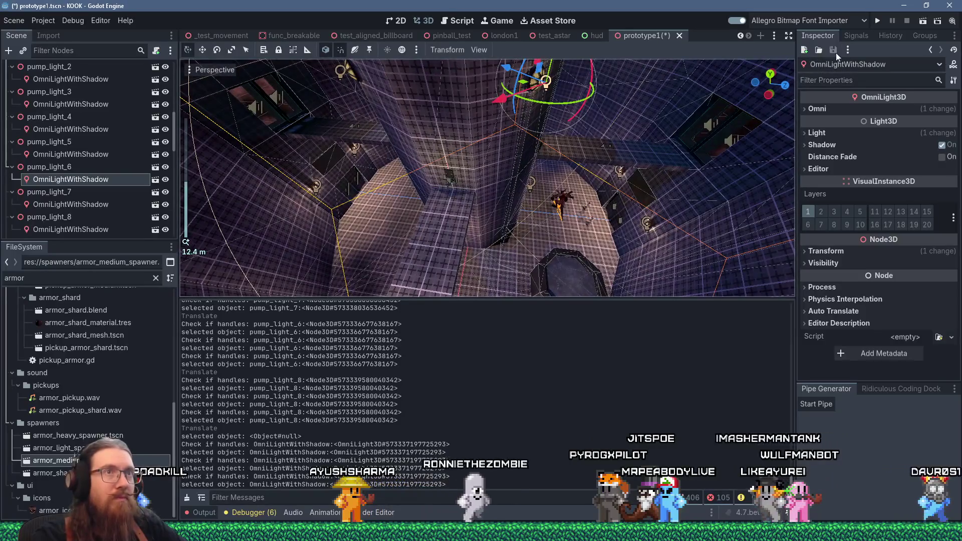
{"action": "key", "text": "F5"}
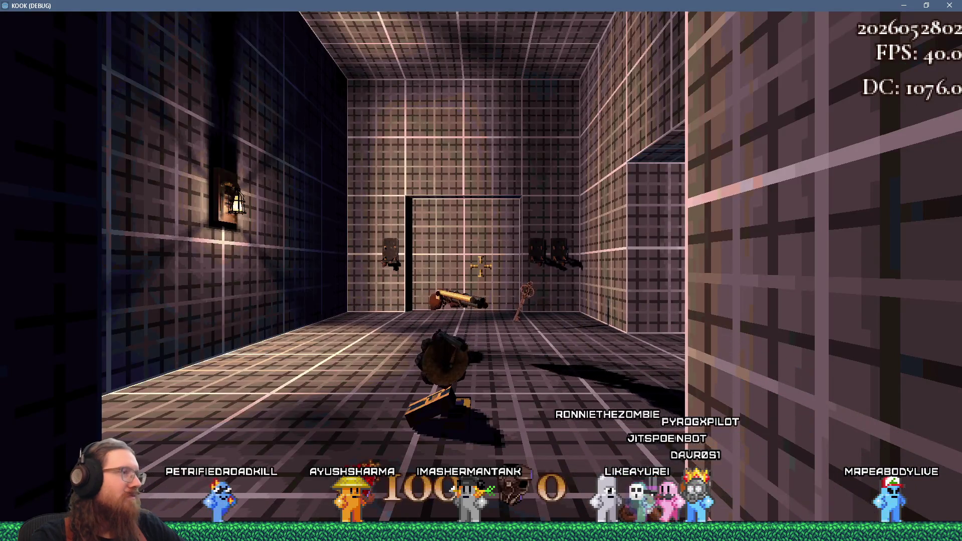
Pick up the revolver and shotgun, then walk through the dark corridor into the lantern-lit room.
{"action": "key", "text": "a"}
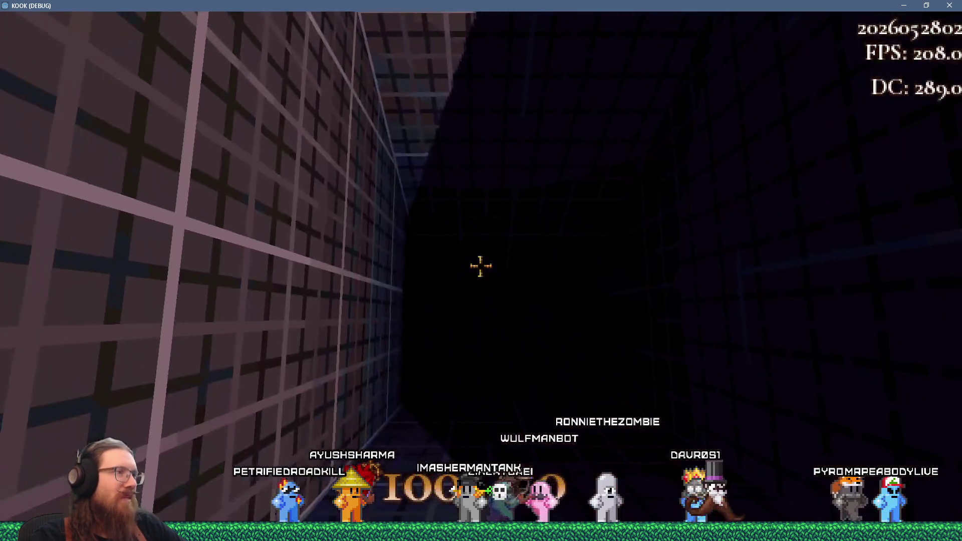
{"action": "key", "text": "w"}
{"action": "key", "text": "w"}
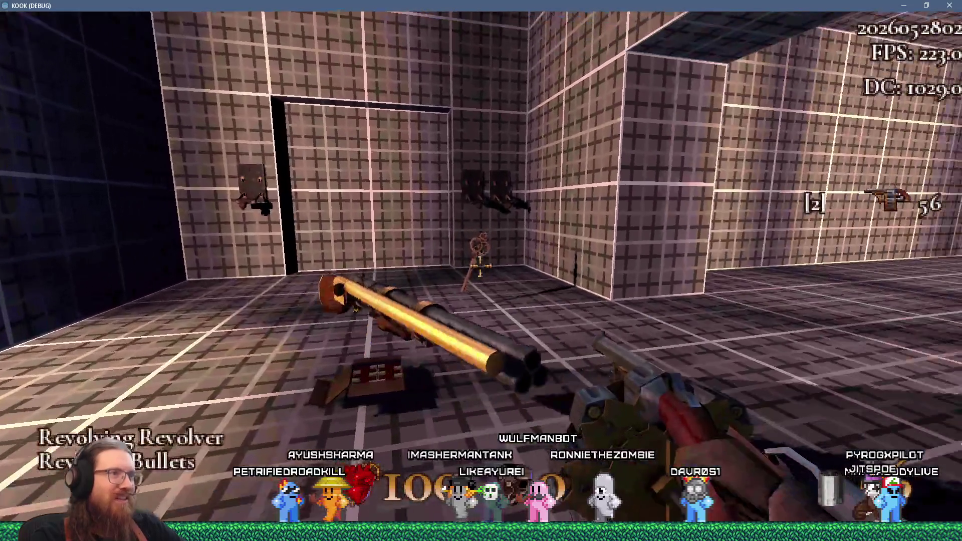
{"action": "key", "text": "e"}
{"action": "key", "text": "w"}
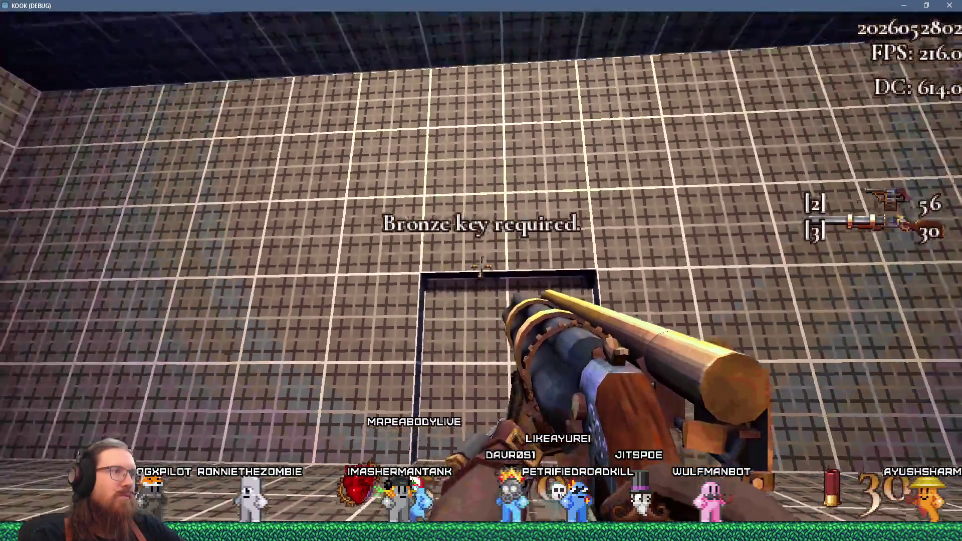
{"action": "key", "text": "w"}
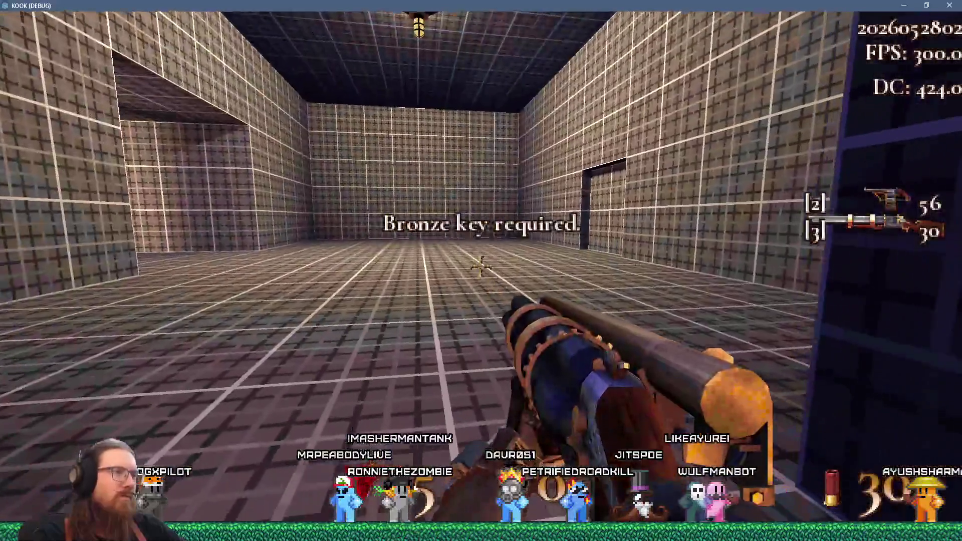
{"action": "mouse_move", "coordinate": [481, 268]}
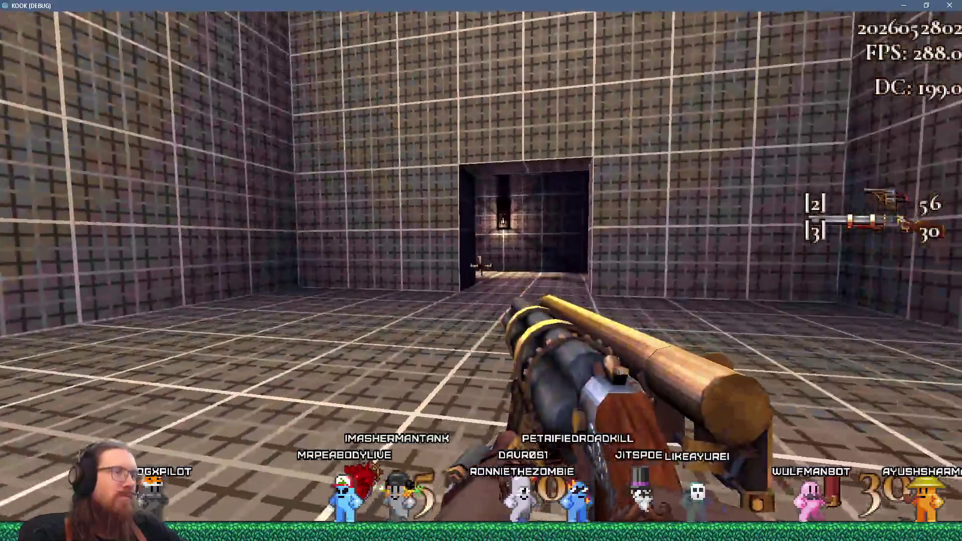
{"action": "key", "text": "w"}
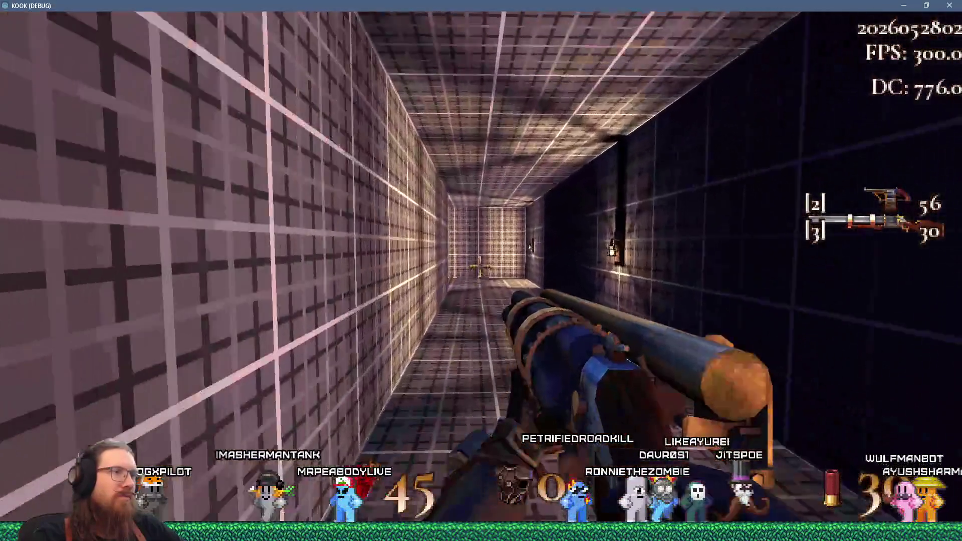
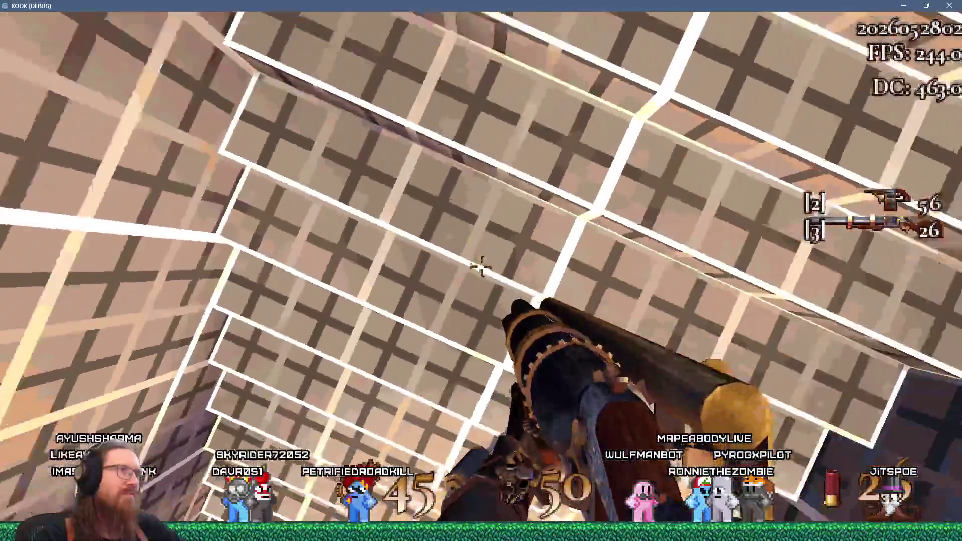
Fire the cannon and walk through the level, down the stairs to the blue doorway.
{"action": "left_click", "coordinate": [480, 265]}
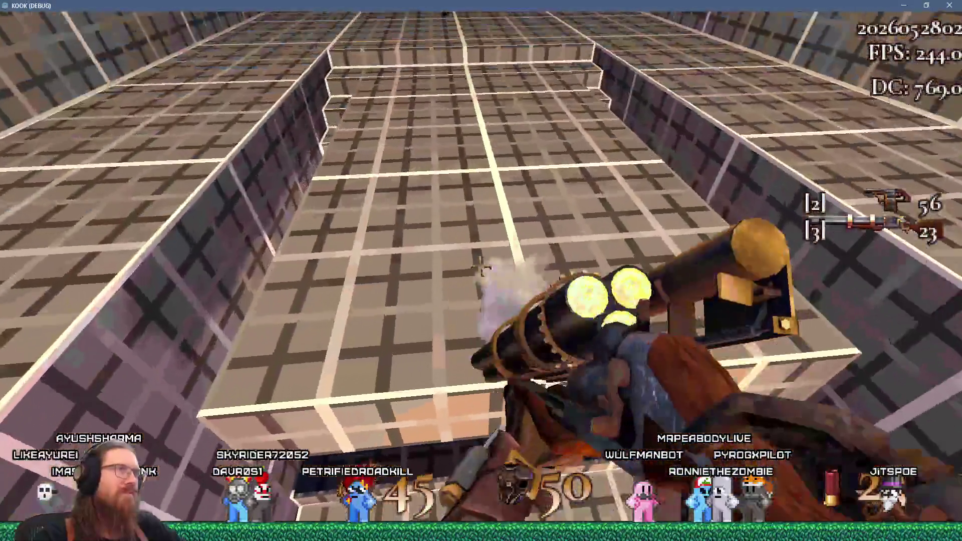
{"action": "key", "text": "w"}
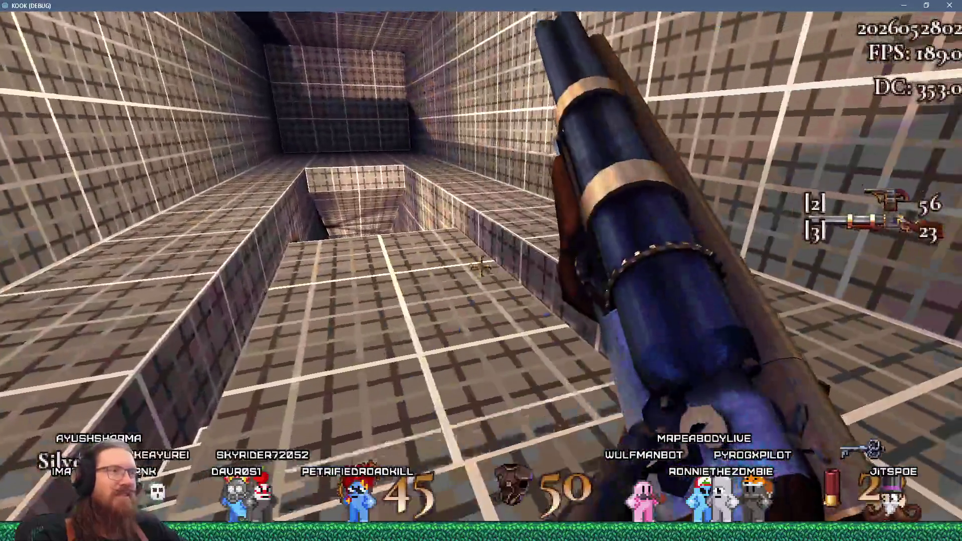
{"action": "key", "text": "w"}
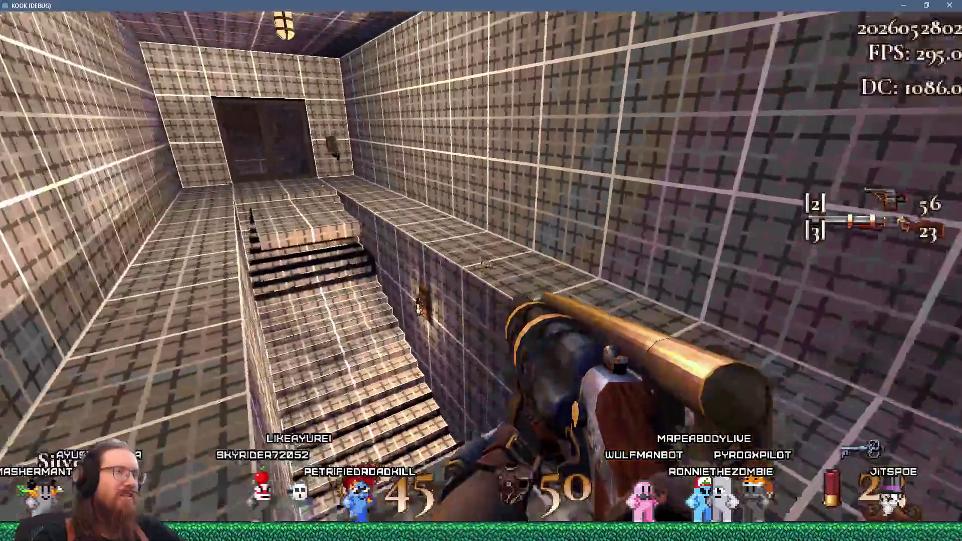
{"action": "key", "text": "w"}
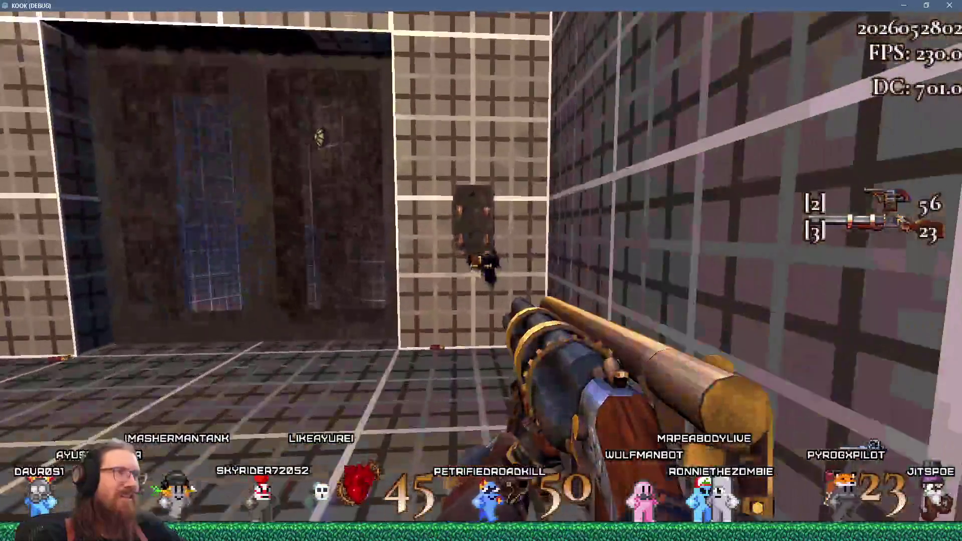
{"action": "key", "text": "w"}
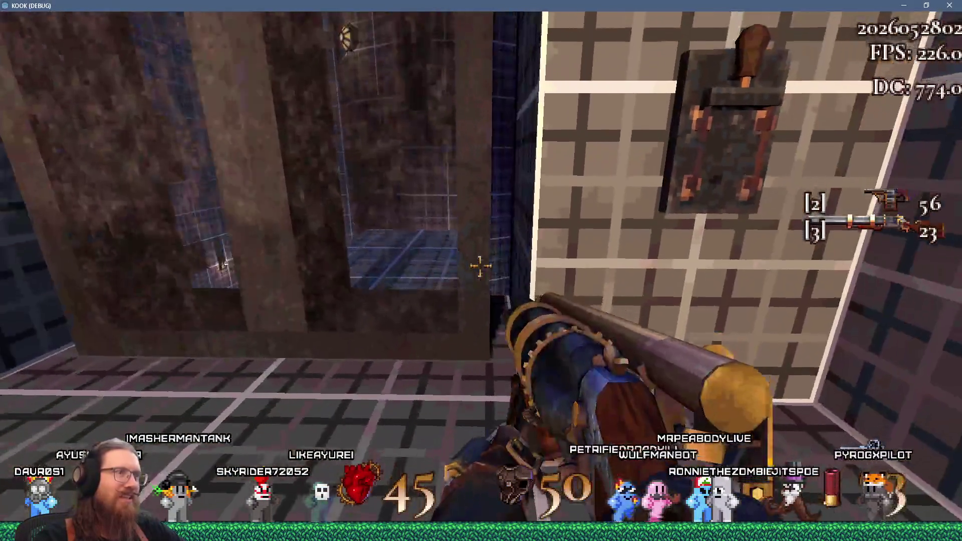
{"action": "key", "text": "w"}
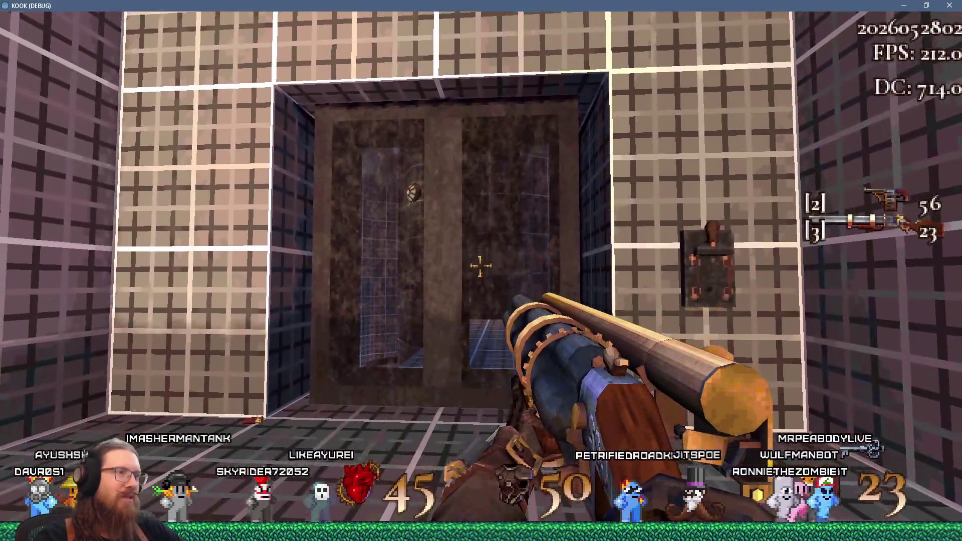
{"action": "key", "text": "w"}
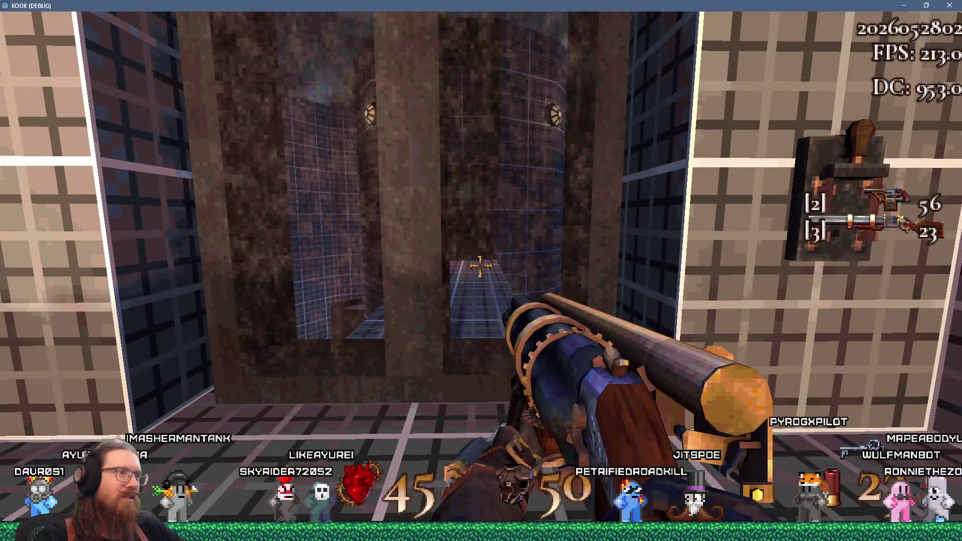
{"action": "key", "text": "s"}
Quit the game with the quit command in the dev console.
{"action": "key", "text": "grave"}
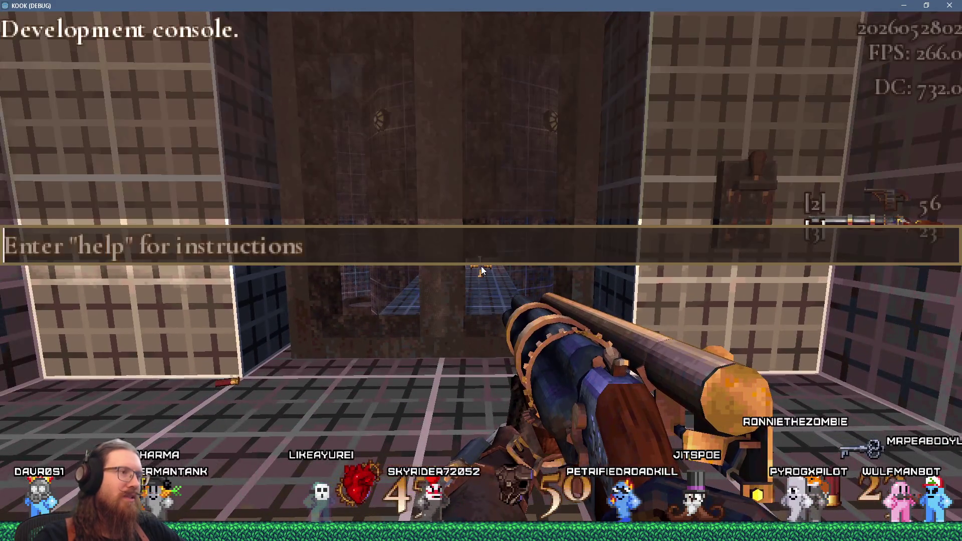
{"action": "type", "text": "quit"}
{"action": "key", "text": "Return"}
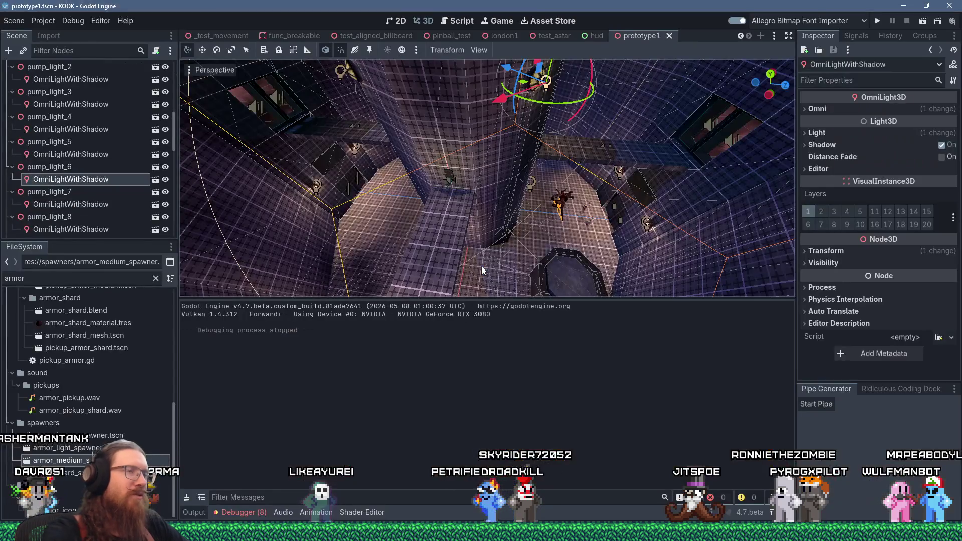
Orbit the Godot viewport and focus on the selected light to inspect the scene.
{"action": "left_click_drag", "start_coordinate": [595, 212], "coordinate": [593, 211]}
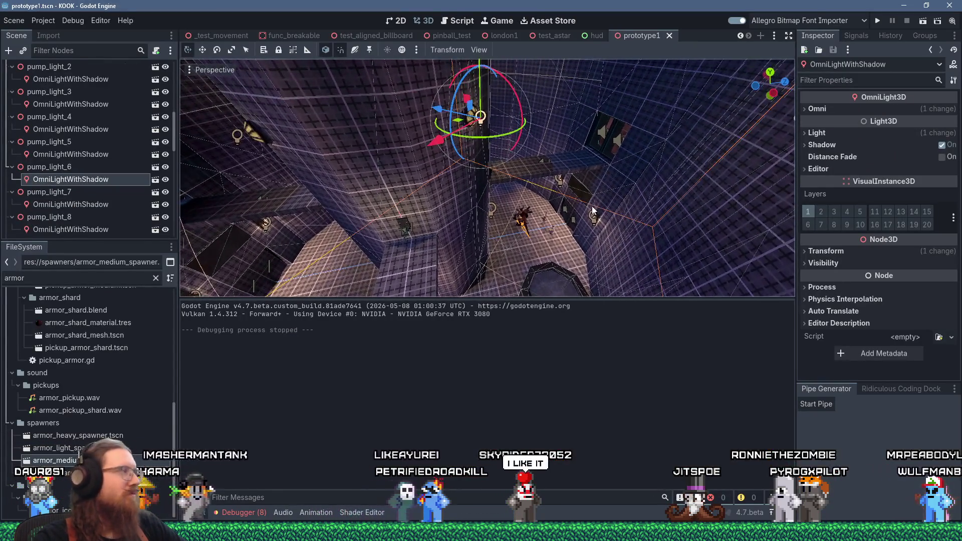
{"action": "scroll", "coordinate": [593, 210], "scroll_direction": "up", "scroll_amount": 3}
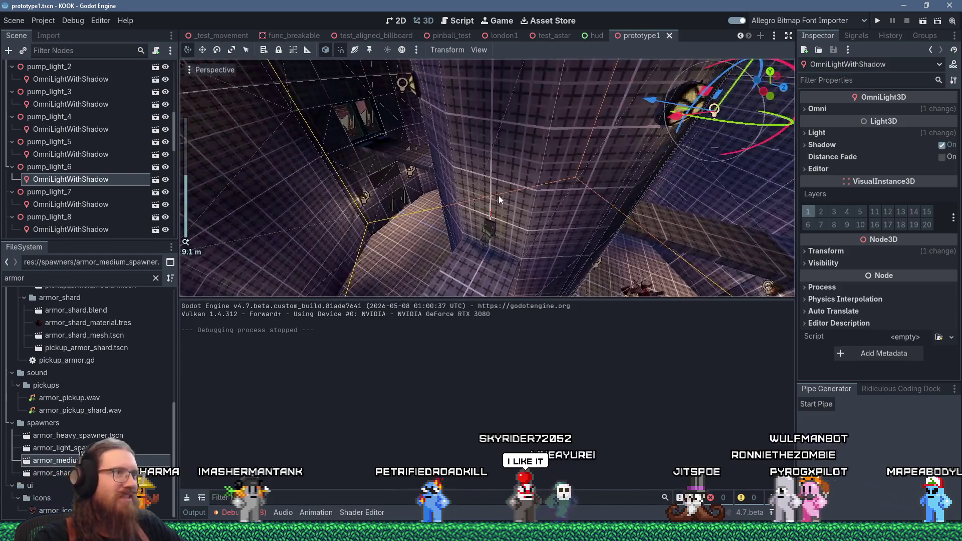
{"action": "key", "text": "f"}
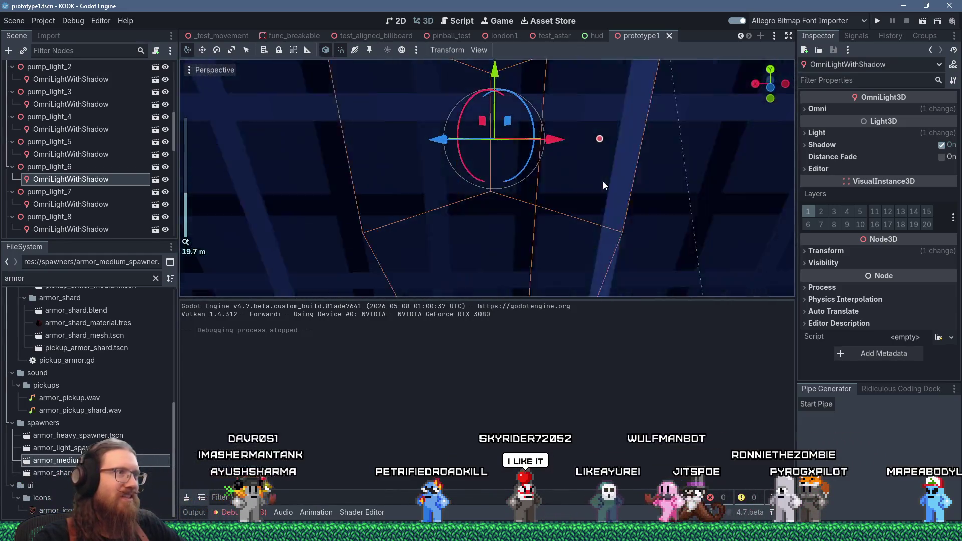
{"action": "mouse_move", "coordinate": [480, 208]}
{"action": "left_mouse_down"}
{"action": "mouse_move", "coordinate": [550, 151]}
{"action": "mouse_move", "coordinate": [516, 231]}
{"action": "mouse_move", "coordinate": [617, 210]}
{"action": "mouse_move", "coordinate": [475, 246]}
{"action": "mouse_move", "coordinate": [484, 228]}
{"action": "left_mouse_up"}
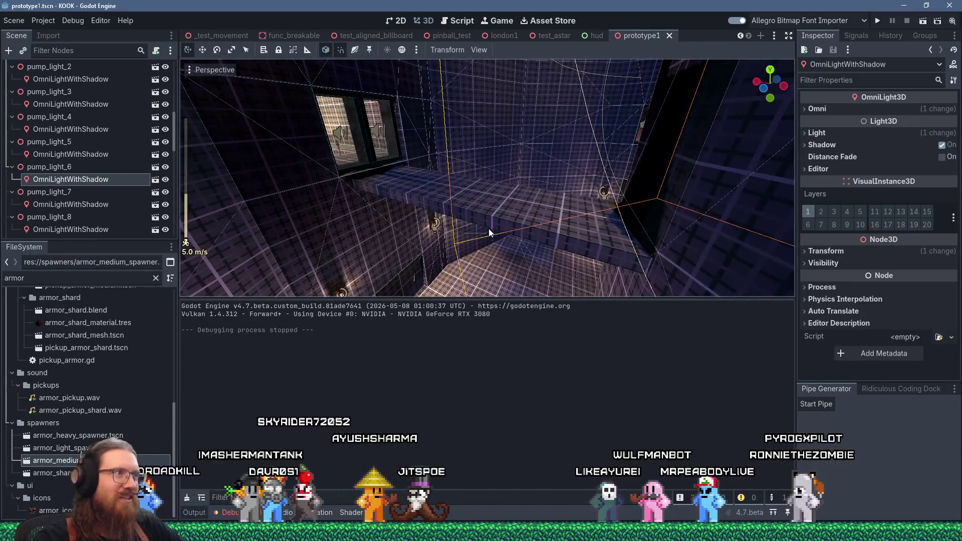
In TrenchBroom, select the left sliding door frame to show its properties.
{"action": "key", "text": "alt+Tab"}
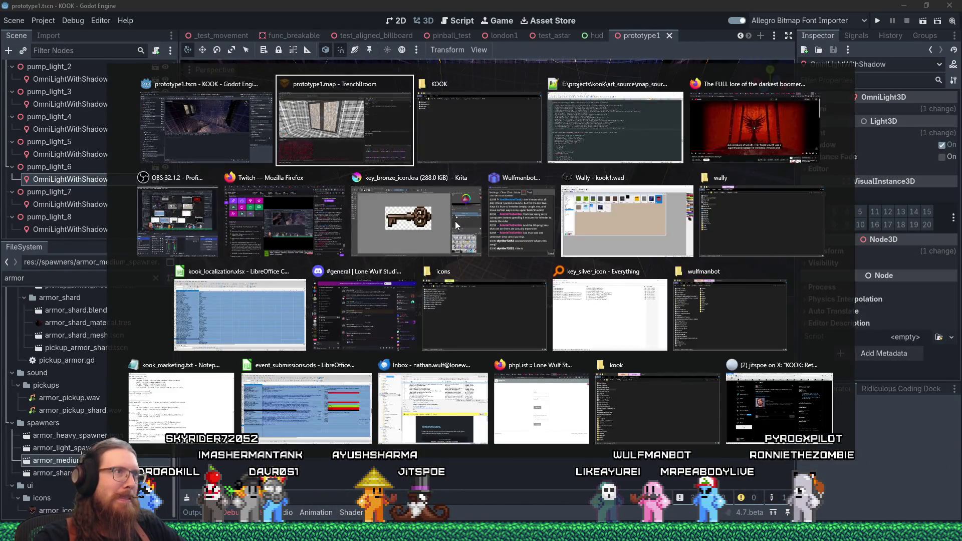
{"action": "mouse_move", "coordinate": [440, 245]}
{"action": "left_mouse_down"}
{"action": "mouse_move", "coordinate": [303, 259]}
{"action": "mouse_move", "coordinate": [398, 239]}
{"action": "mouse_move", "coordinate": [429, 246]}
{"action": "left_mouse_up"}
{"action": "left_click", "coordinate": [429, 246]}
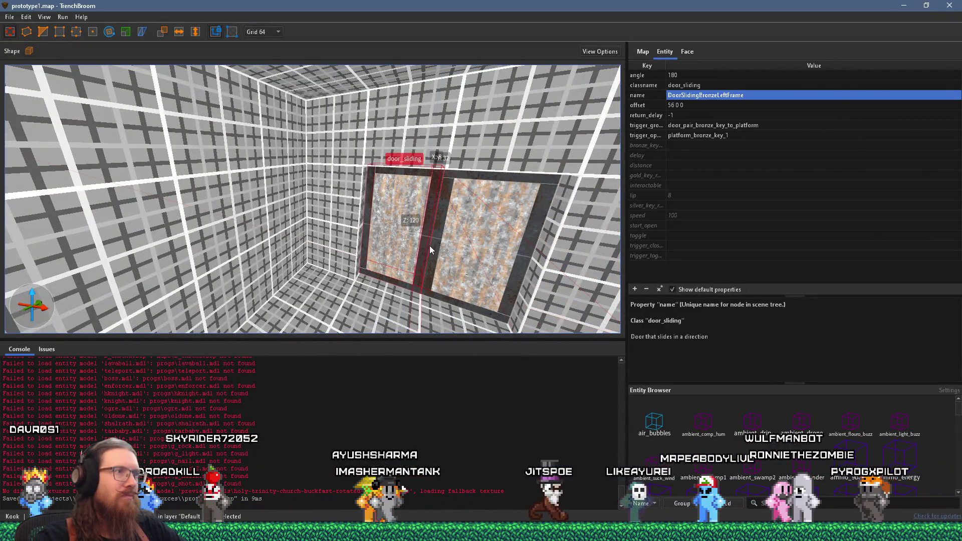
Face the sliding door, select the left glass, then the right frame (angle 0, offset -16 0 0).
{"action": "scroll", "coordinate": [421, 249], "scroll_direction": "down", "scroll_amount": 2}
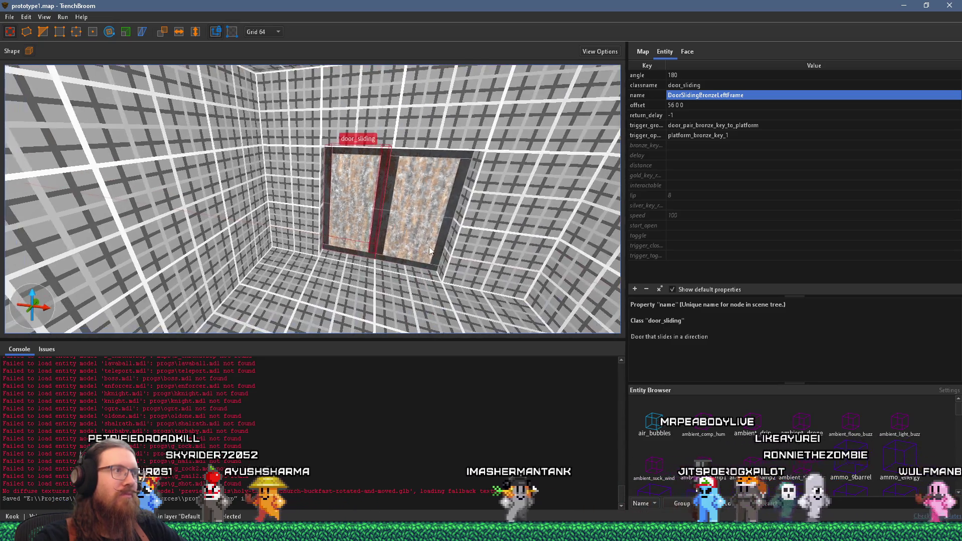
{"action": "scroll", "coordinate": [428, 243], "scroll_direction": "up", "scroll_amount": 4}
{"action": "scroll", "coordinate": [392, 247], "scroll_direction": "down", "scroll_amount": 2}
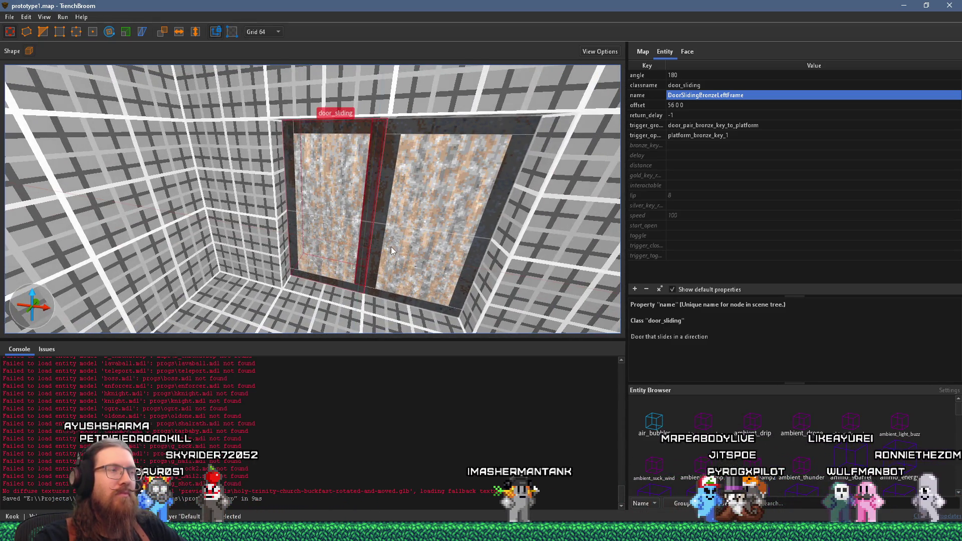
{"action": "mouse_move", "coordinate": [384, 240]}
{"action": "left_mouse_down"}
{"action": "mouse_move", "coordinate": [312, 218]}
{"action": "mouse_move", "coordinate": [330, 245]}
{"action": "left_mouse_up"}
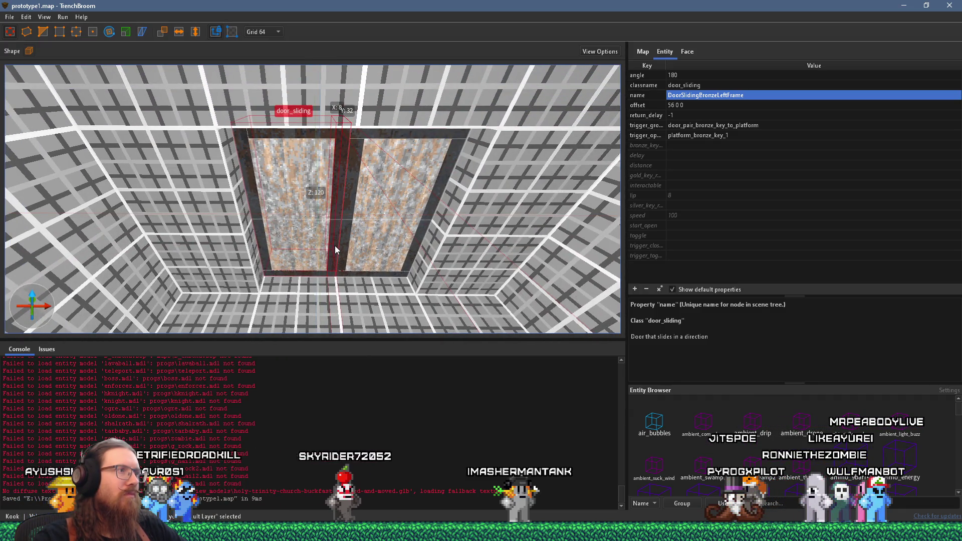
{"action": "left_click", "coordinate": [301, 240]}
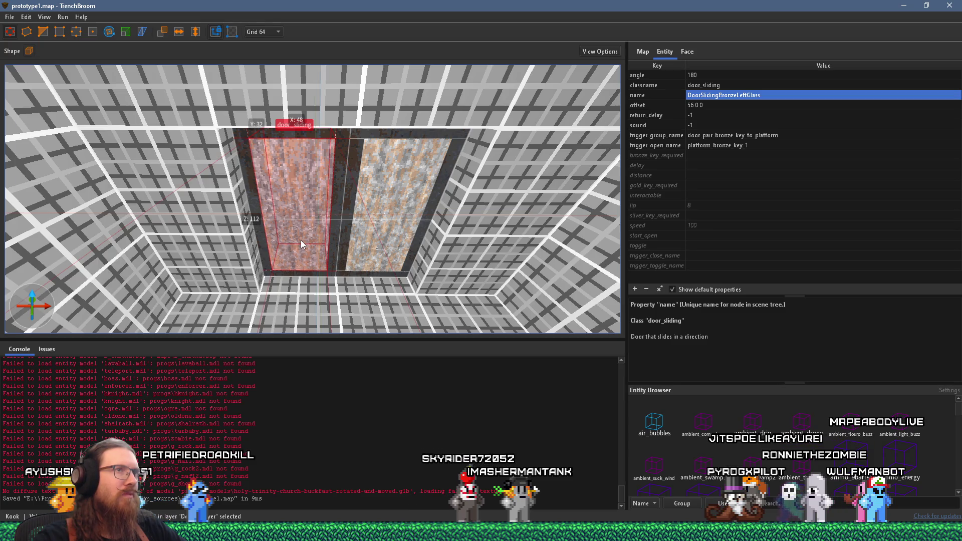
{"action": "left_click", "coordinate": [393, 237]}
{"action": "left_click", "coordinate": [353, 177]}
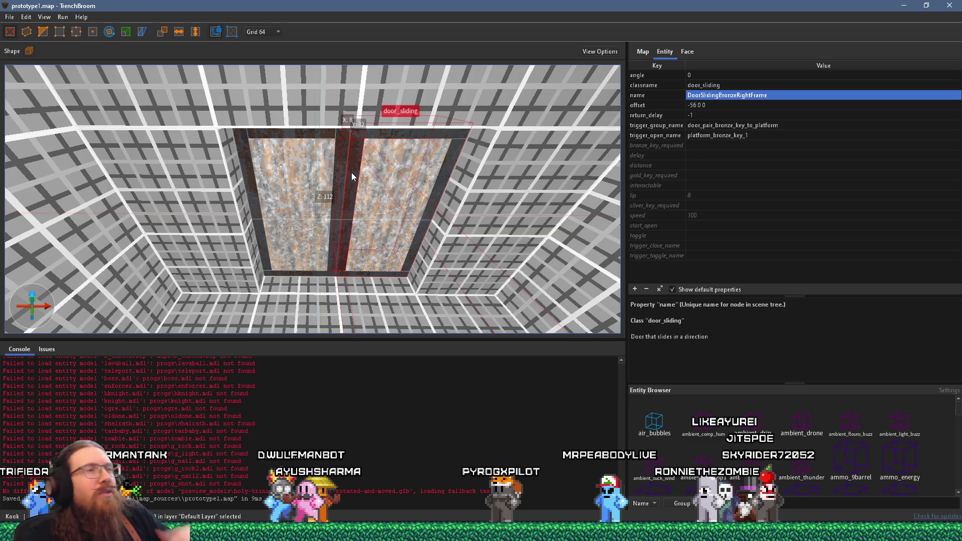
Select the left door frame, then its glass panel DoorSlidingBronzeLeftGlass (angle 180, offset 56 0 0).
{"action": "scroll", "coordinate": [385, 170], "scroll_direction": "up", "scroll_amount": 3}
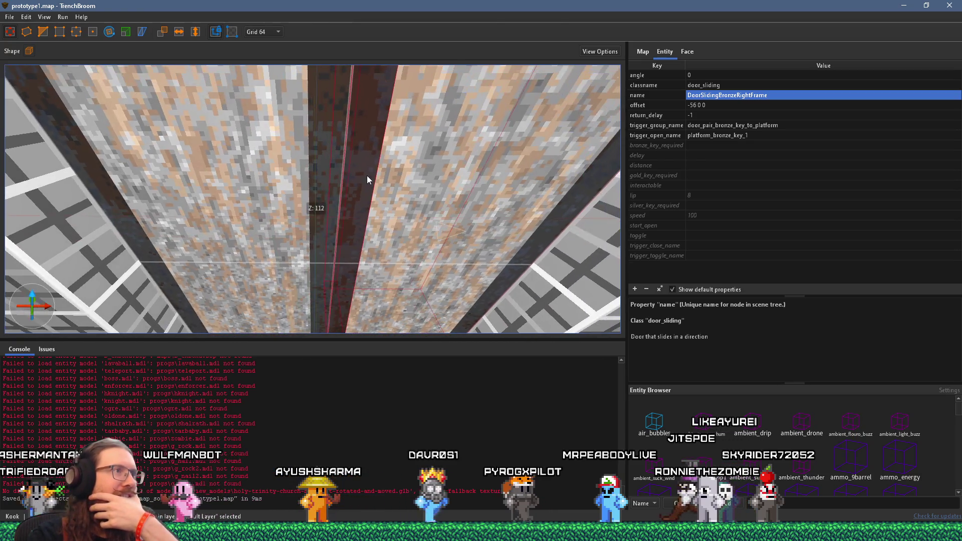
{"action": "scroll", "coordinate": [366, 176], "scroll_direction": "down", "scroll_amount": 2}
{"action": "scroll", "coordinate": [354, 165], "scroll_direction": "up", "scroll_amount": 3}
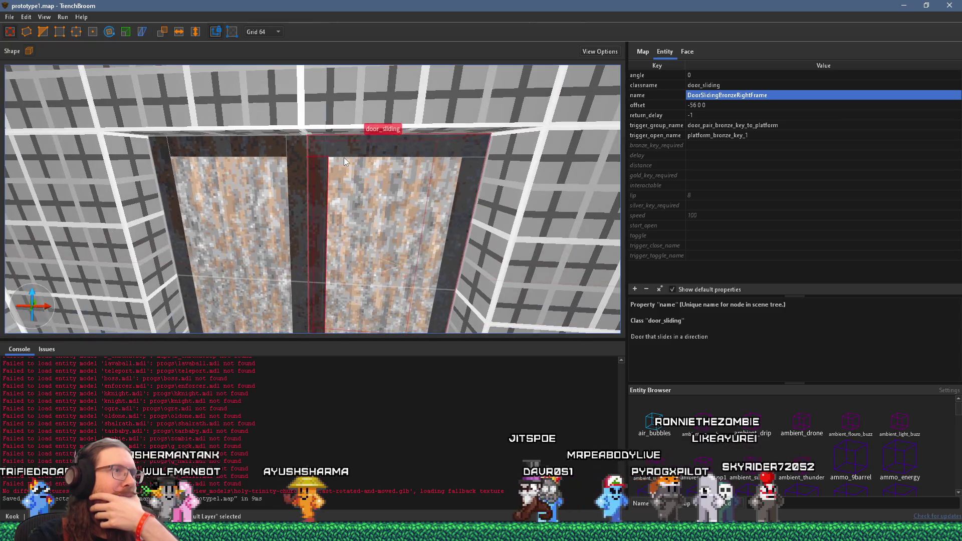
{"action": "left_click", "coordinate": [296, 171]}
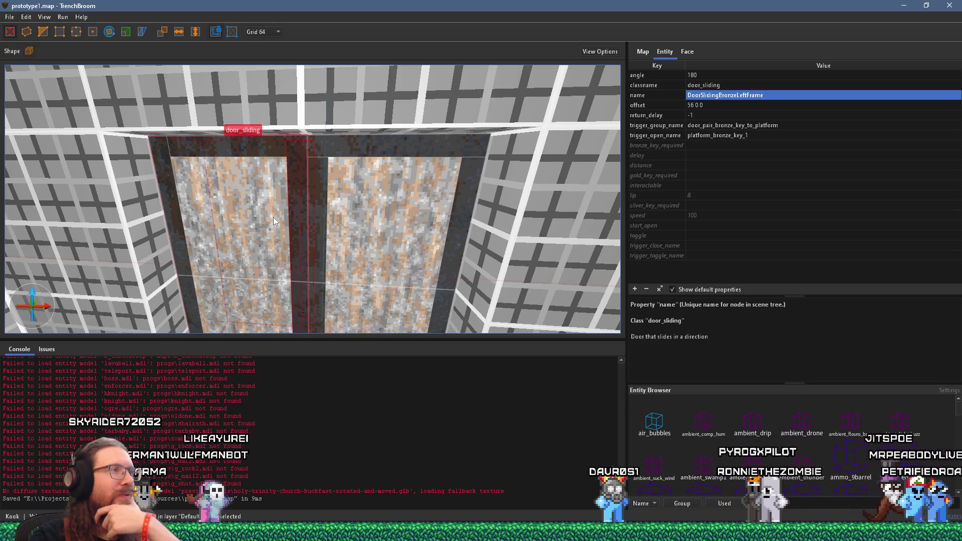
{"action": "scroll", "coordinate": [280, 240], "scroll_direction": "down", "scroll_amount": 3}
{"action": "scroll", "coordinate": [280, 239], "scroll_direction": "up", "scroll_amount": 3}
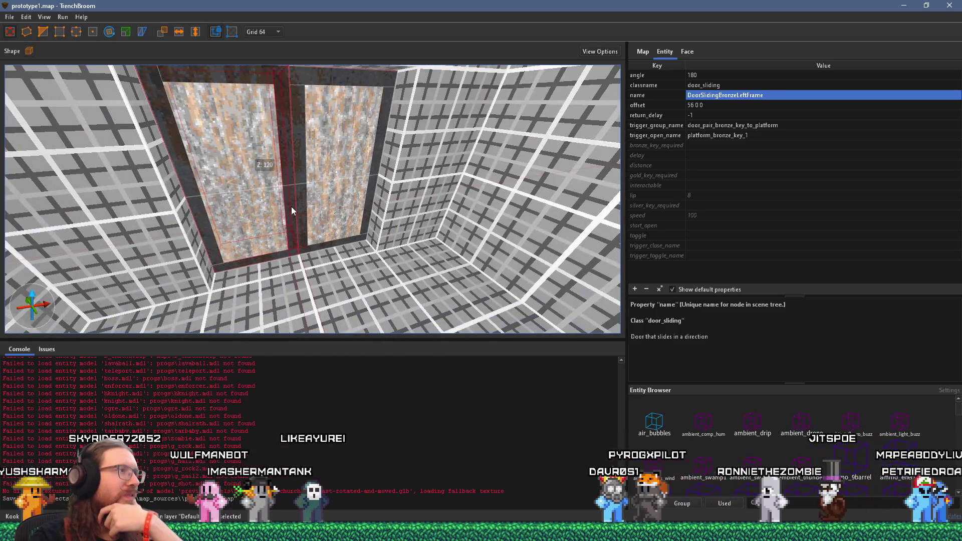
{"action": "left_click", "coordinate": [266, 215]}
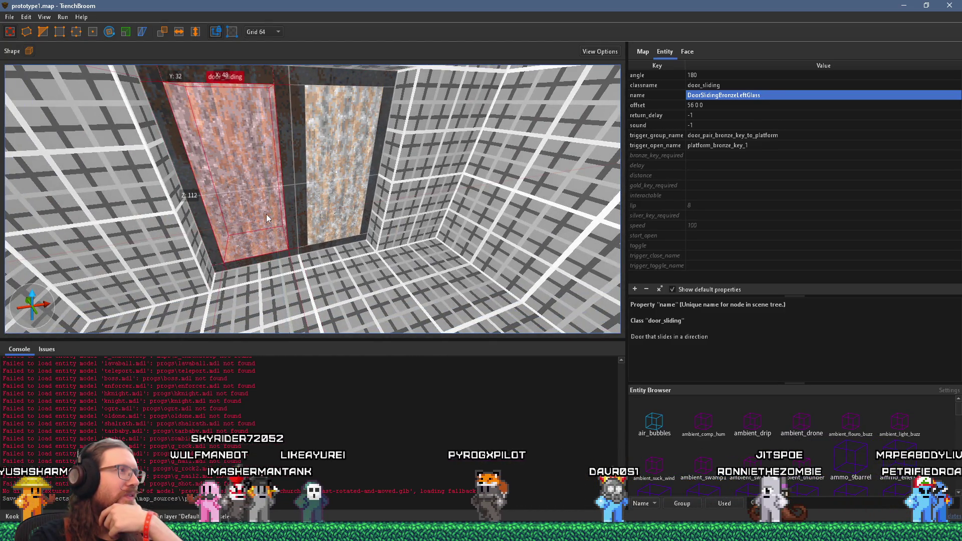
Set the offset of the left door frame and glass to -56 0 0.
{"action": "left_click", "coordinate": [288, 183], "text": "ctrl"}
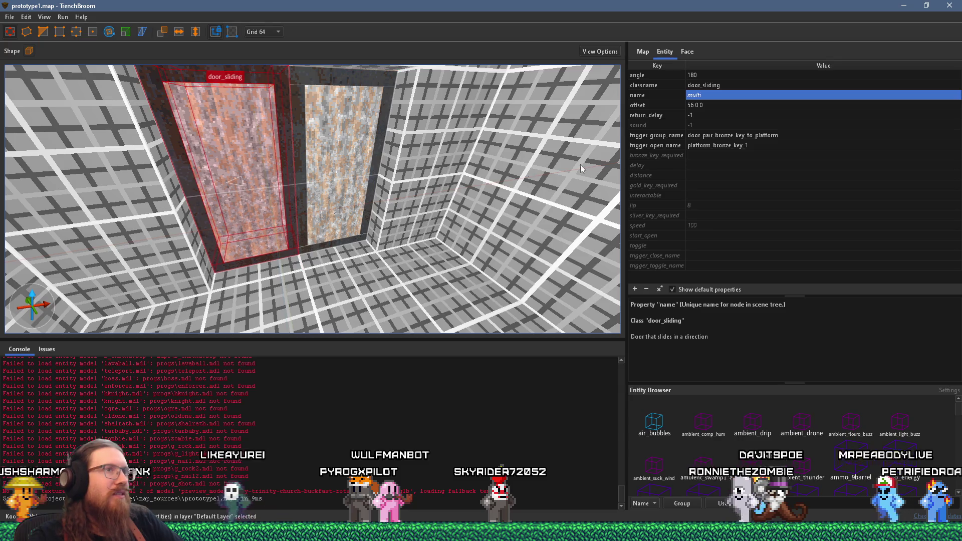
{"action": "double_click", "coordinate": [706, 106]}
{"action": "type", "text": "-56 0 0"}
{"action": "key", "text": "Return"}
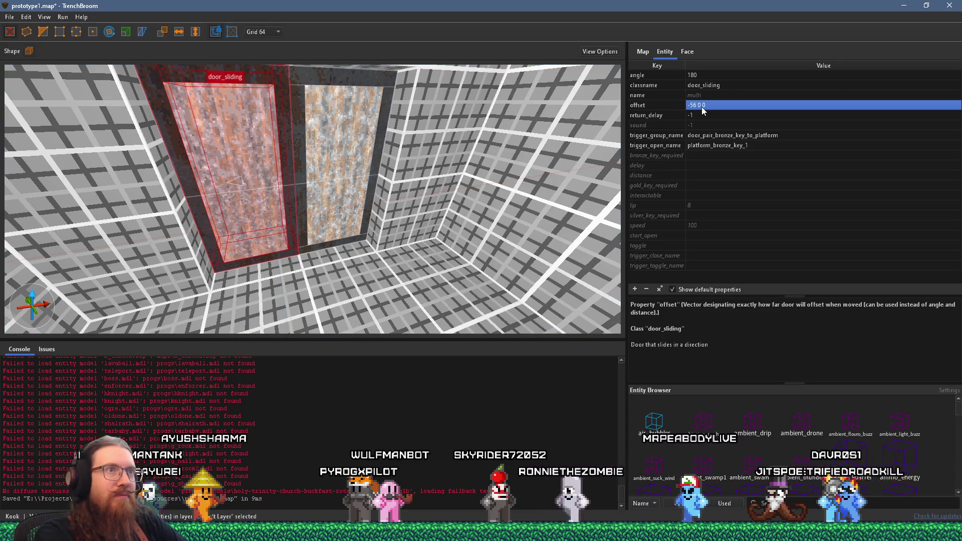
Change the right sliding door's offset to 56 0 0, then select the gold-key door.
{"action": "left_click", "coordinate": [471, 110]}
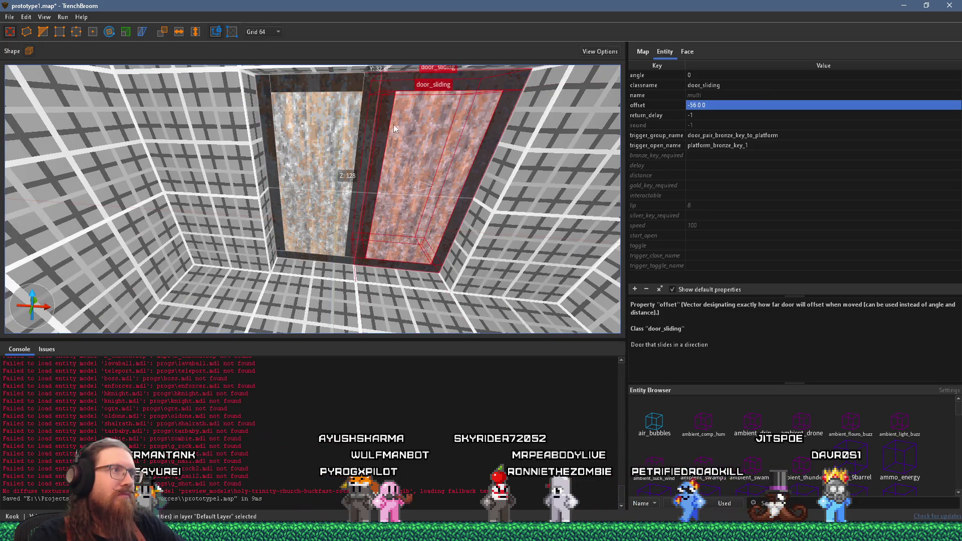
{"action": "left_click", "coordinate": [703, 105]}
{"action": "key", "text": "Home"}
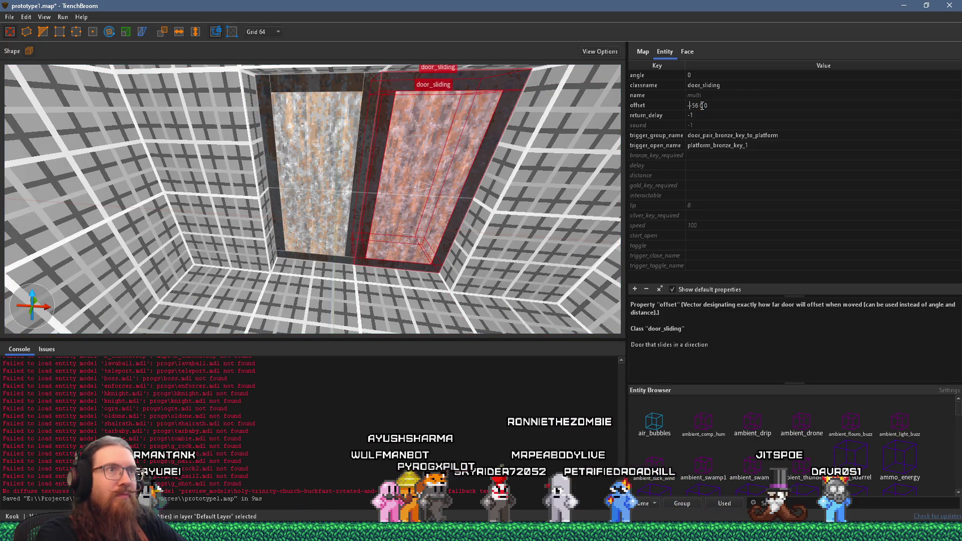
{"action": "key", "text": "Delete"}
{"action": "key", "text": "Return"}
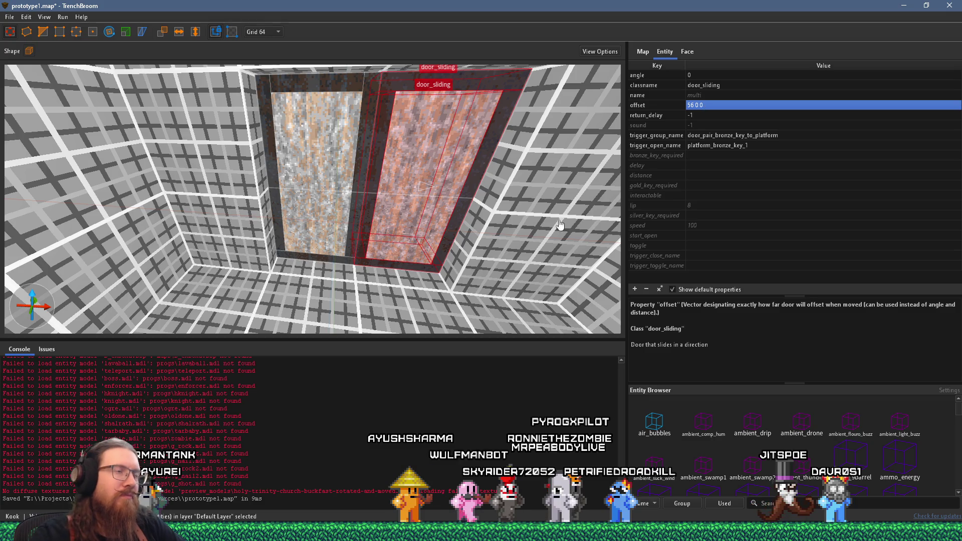
{"action": "mouse_move", "coordinate": [545, 235]}
{"action": "left_mouse_down"}
{"action": "mouse_move", "coordinate": [245, 186]}
{"action": "mouse_move", "coordinate": [335, 176]}
{"action": "mouse_move", "coordinate": [354, 185]}
{"action": "mouse_move", "coordinate": [323, 183]}
{"action": "left_mouse_up"}
{"action": "left_click", "coordinate": [314, 184]}
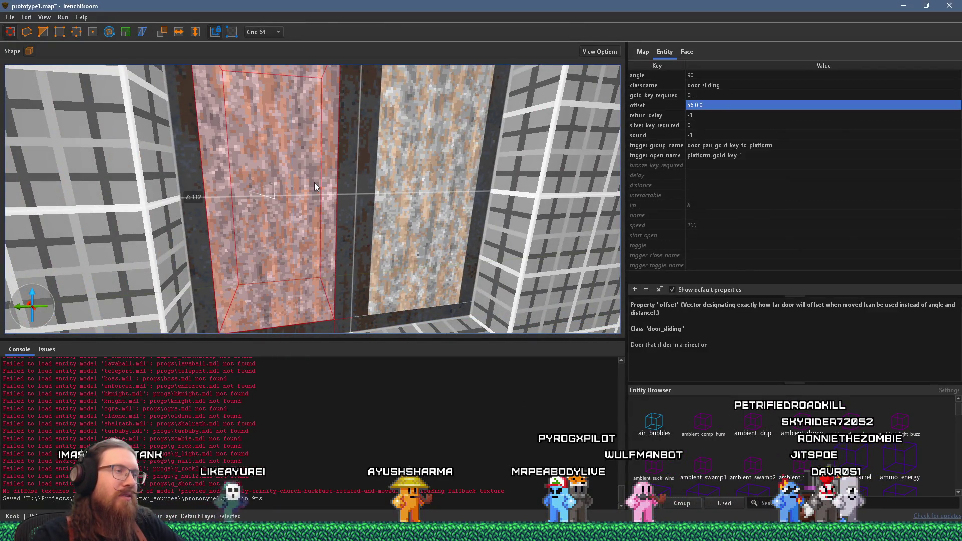
Set the left gold-key door's offset to 0 56 0.
{"action": "scroll", "coordinate": [315, 184], "scroll_direction": "down", "scroll_amount": 5}
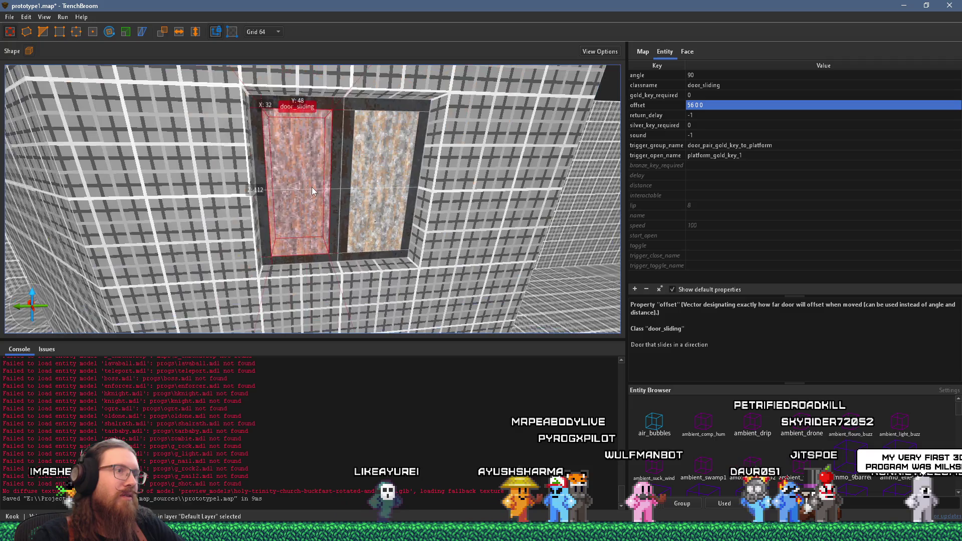
{"action": "scroll", "coordinate": [313, 188], "scroll_direction": "down", "scroll_amount": 2}
{"action": "scroll", "coordinate": [313, 196], "scroll_direction": "up", "scroll_amount": 6}
{"action": "scroll", "coordinate": [307, 225], "scroll_direction": "down", "scroll_amount": 4}
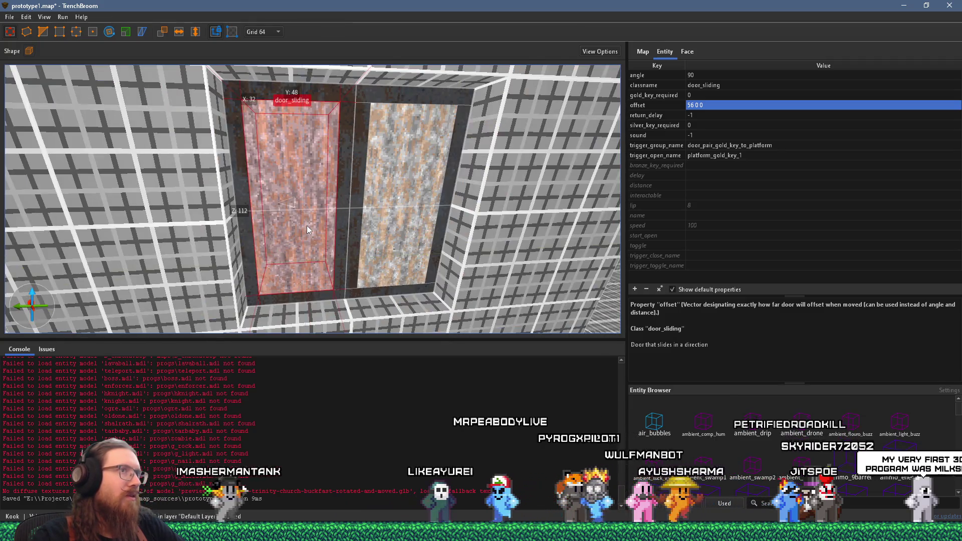
{"action": "left_click", "coordinate": [277, 296], "text": "ctrl"}
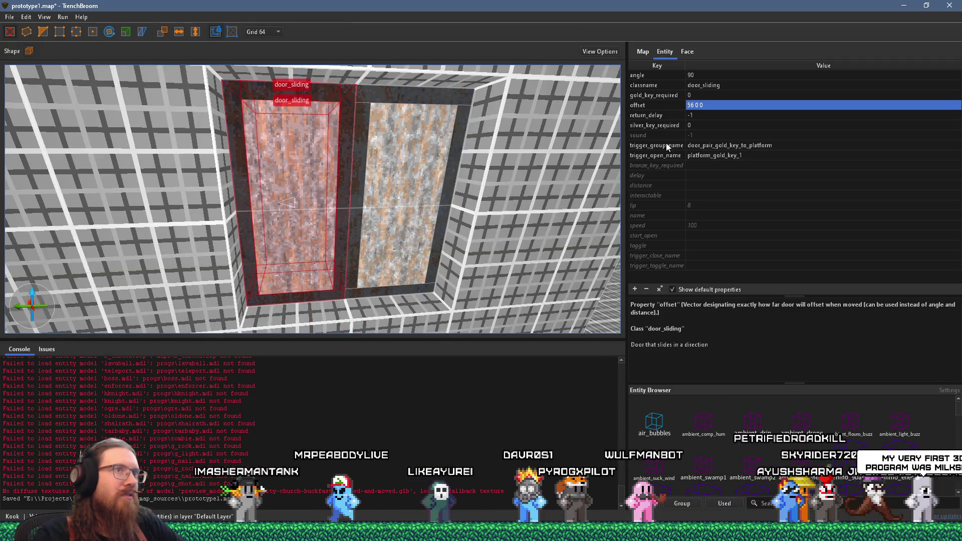
{"action": "double_click", "coordinate": [697, 106]}
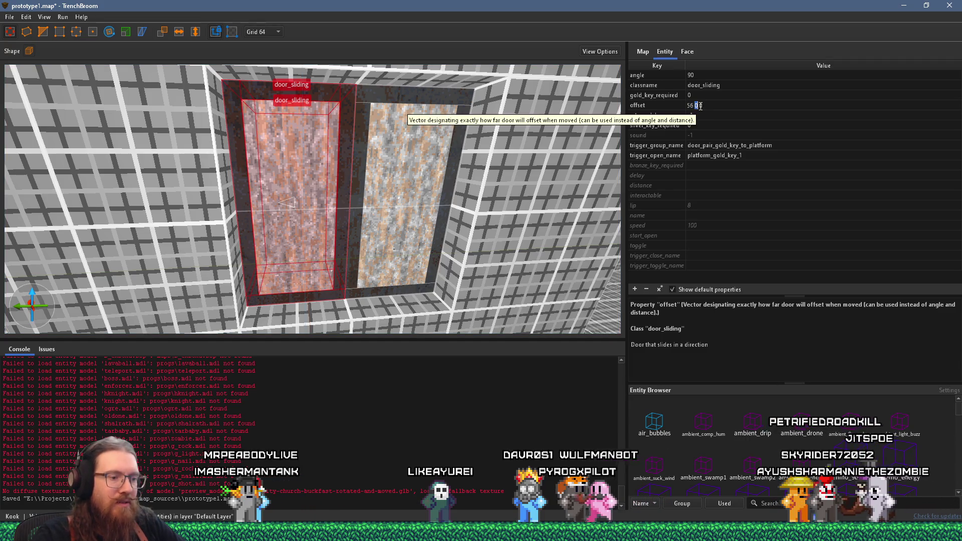
{"action": "key", "text": "Home"}
{"action": "key", "text": "Delete"}
{"action": "key", "text": "Delete"}
{"action": "type", "text": "0"}
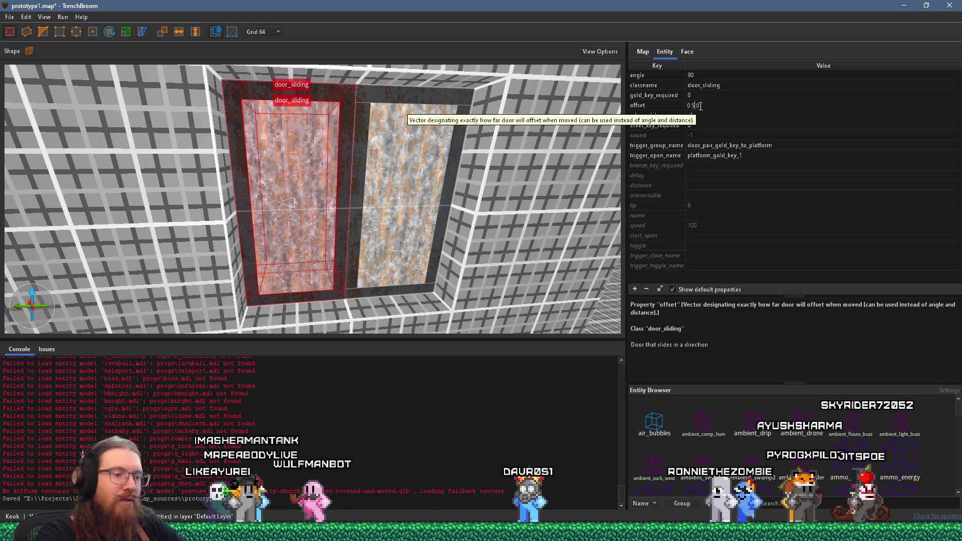
{"action": "key", "text": "Right"}
{"action": "type", "text": "56"}
{"action": "key", "text": "Delete"}
{"action": "key", "text": "Return"}
Edit the right gold-key door's offset, then set the left silver-key door's offset to 0 56 0.
{"action": "mouse_move", "coordinate": [514, 189]}
{"action": "left_mouse_down"}
{"action": "mouse_move", "coordinate": [285, 217]}
{"action": "mouse_move", "coordinate": [372, 189]}
{"action": "mouse_move", "coordinate": [357, 188]}
{"action": "left_mouse_up"}
{"action": "left_click", "coordinate": [308, 189]}
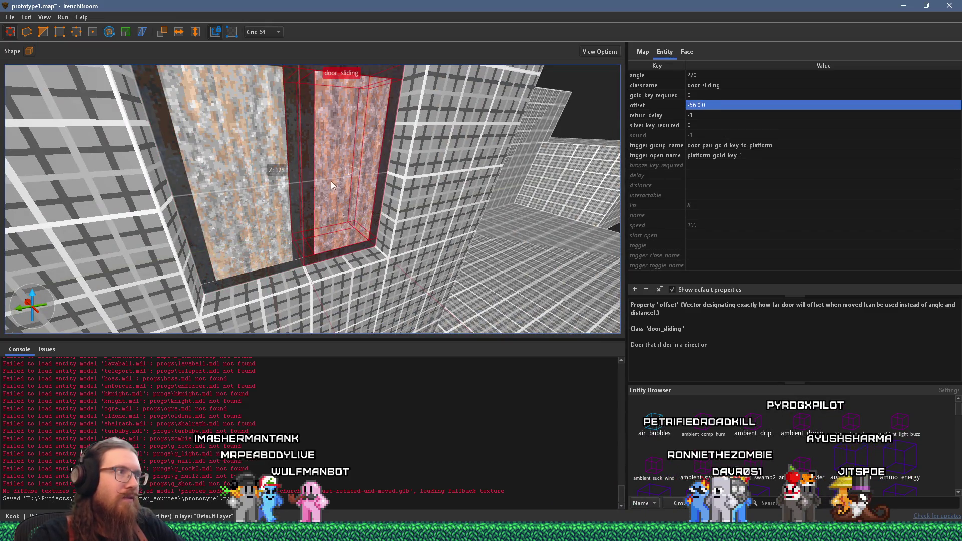
{"action": "double_click", "coordinate": [703, 105]}
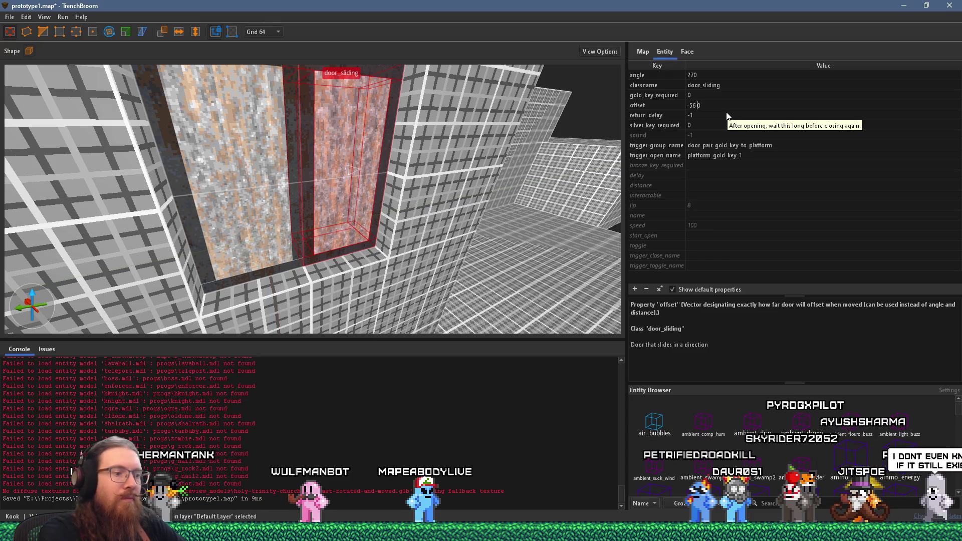
{"action": "mouse_move", "coordinate": [552, 137]}
{"action": "left_mouse_down"}
{"action": "mouse_move", "coordinate": [470, 137]}
{"action": "mouse_move", "coordinate": [65, 258]}
{"action": "mouse_move", "coordinate": [232, 228]}
{"action": "left_mouse_up"}
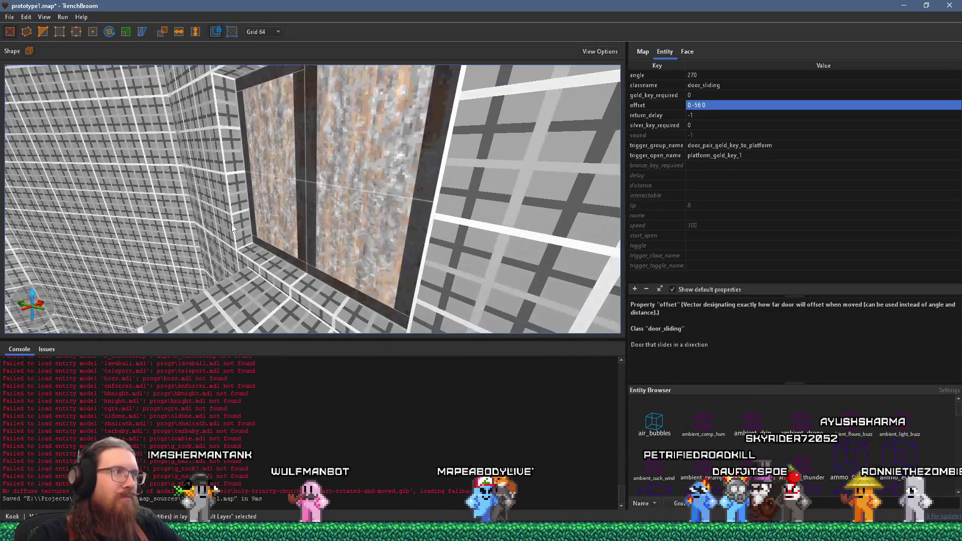
{"action": "left_click", "coordinate": [271, 211]}
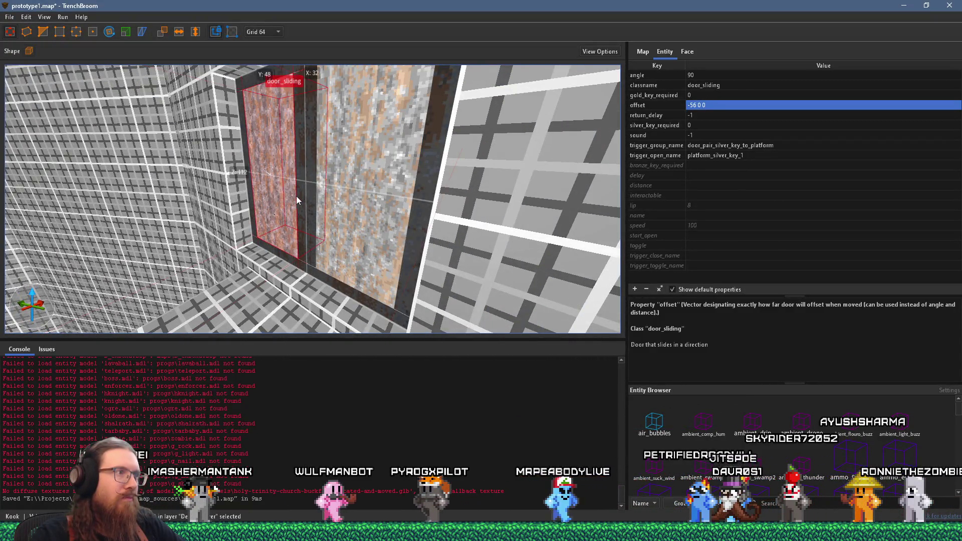
{"action": "left_click", "coordinate": [714, 106]}
{"action": "key", "text": "Home"}
{"action": "type", "text": "0"}
{"action": "key", "text": "Delete"}
{"action": "key", "text": "Right"}
{"action": "key", "text": "Right"}
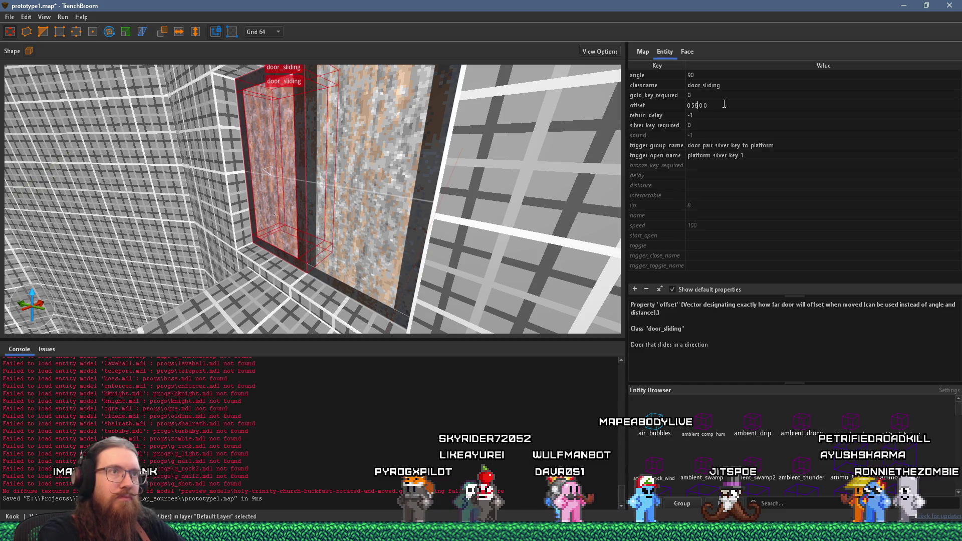
{"action": "key", "text": "Return"}
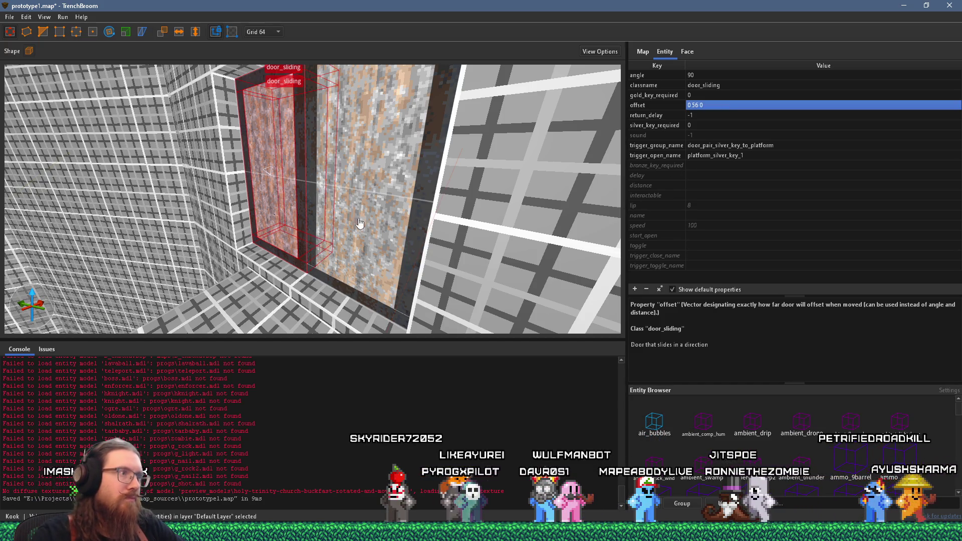
Set the right silver-key door's offset to 0 -56 0.
{"action": "left_click", "coordinate": [378, 216]}
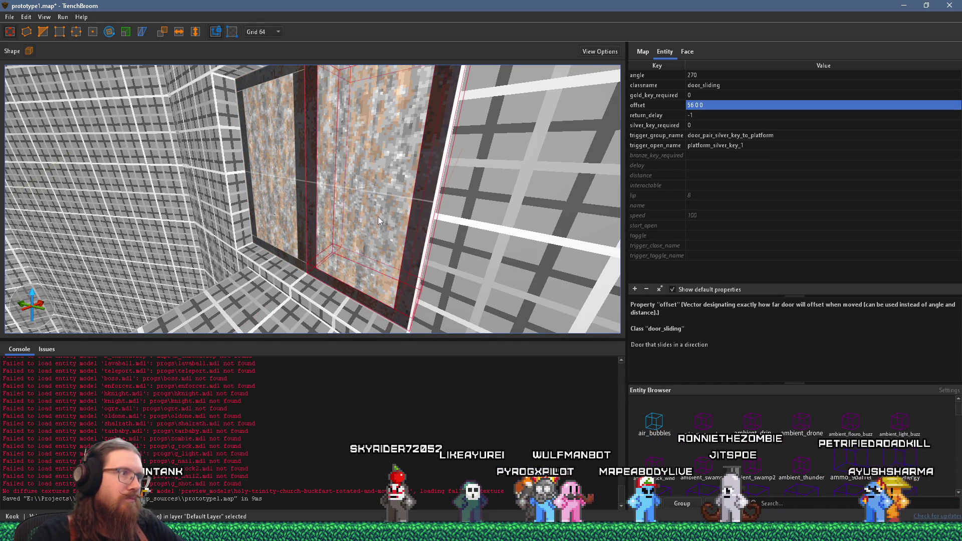
{"action": "double_click", "coordinate": [717, 104]}
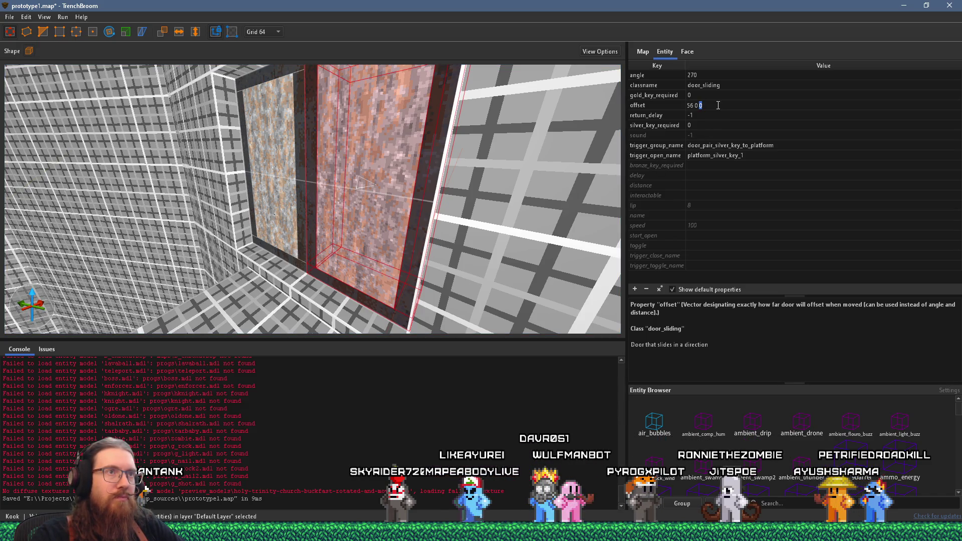
{"action": "key", "text": "BackSpace"}
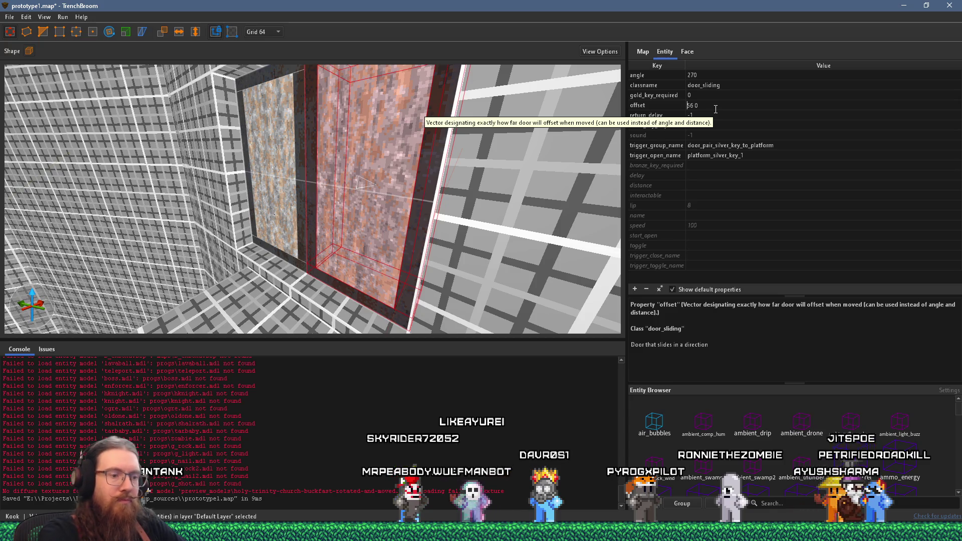
{"action": "type", "text": "0 -"}
{"action": "key", "text": "Return"}
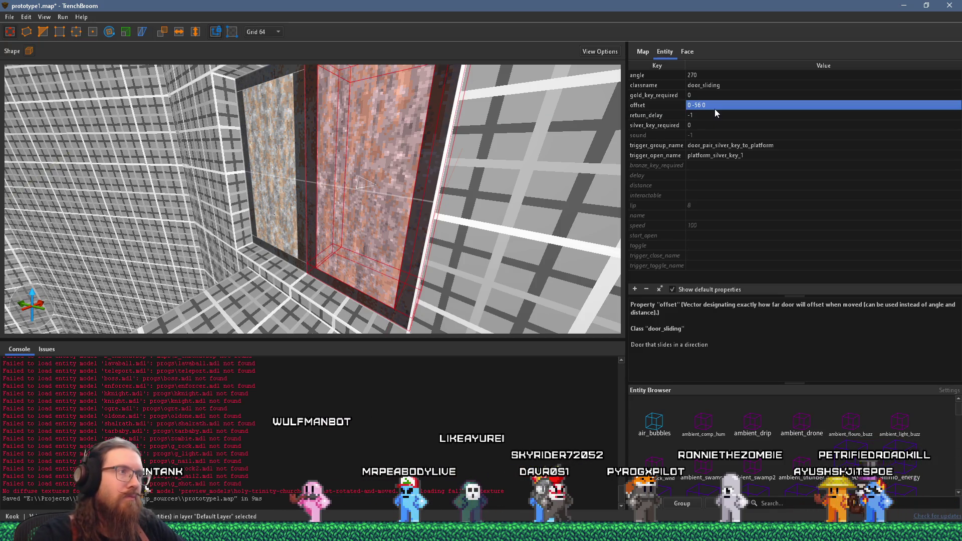
Save prototype1.map from the File menu.
{"action": "scroll", "coordinate": [367, 188], "scroll_direction": "down", "scroll_amount": 10}
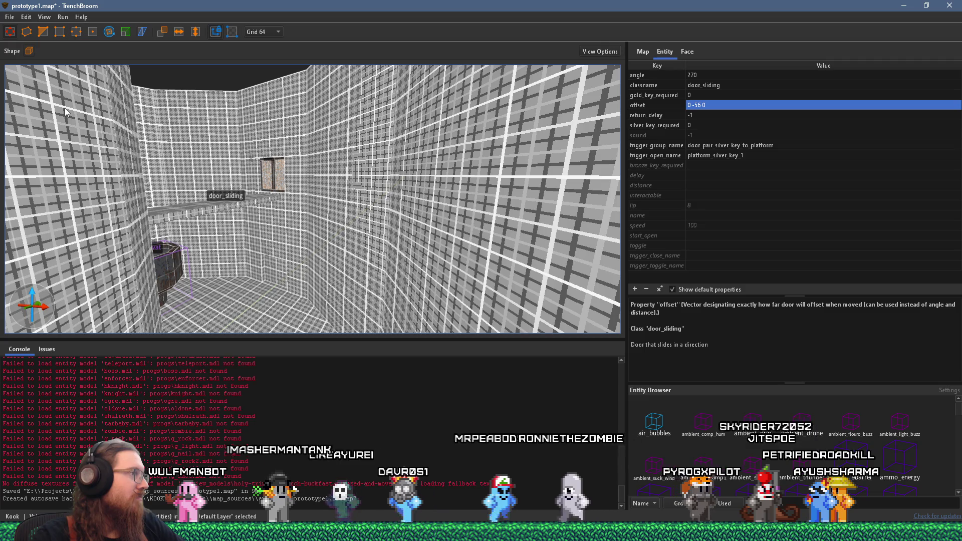
{"action": "left_click", "coordinate": [9, 17]}
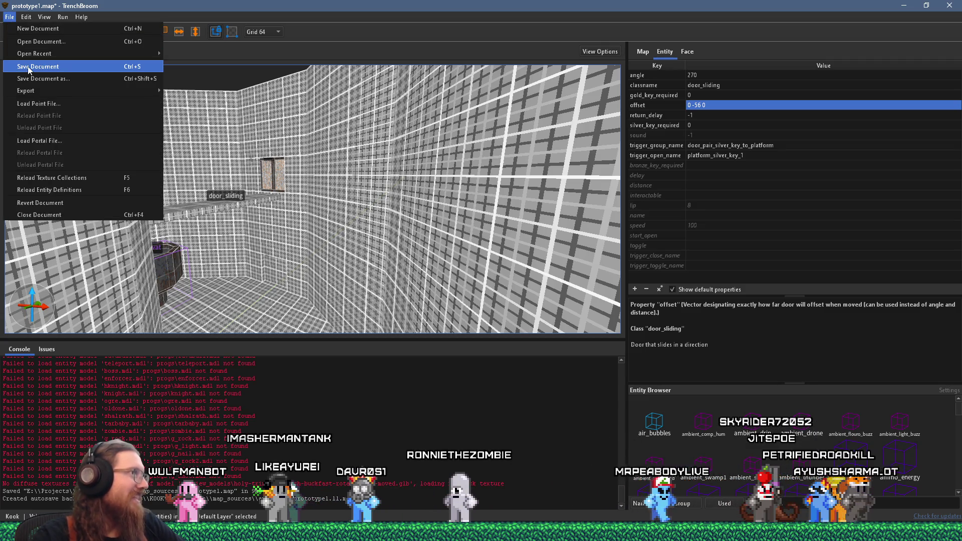
{"action": "left_click", "coordinate": [23, 67]}
{"action": "mouse_move", "coordinate": [133, 192]}
{"action": "left_mouse_down"}
{"action": "mouse_move", "coordinate": [294, 215]}
{"action": "mouse_move", "coordinate": [352, 213]}
{"action": "left_mouse_up"}
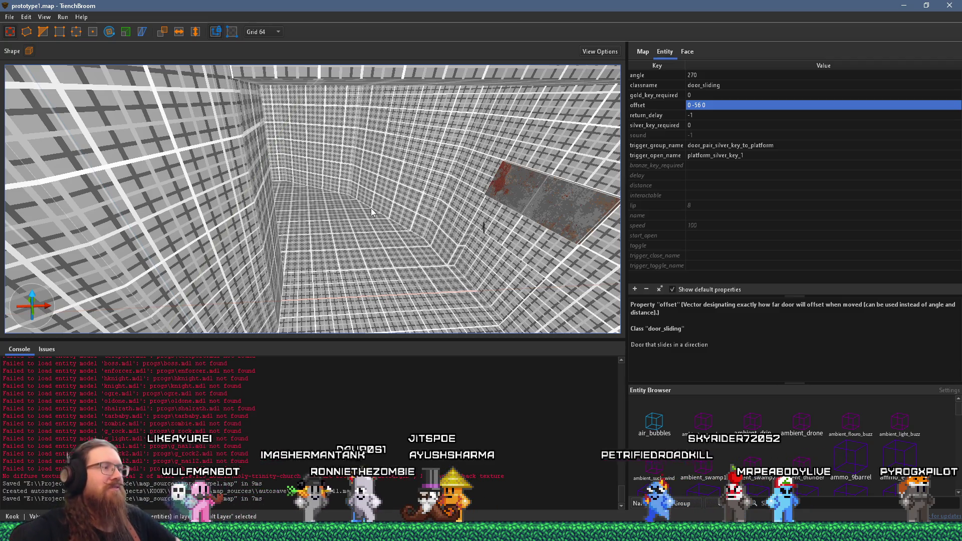
{"action": "left_click", "coordinate": [885, 532]}
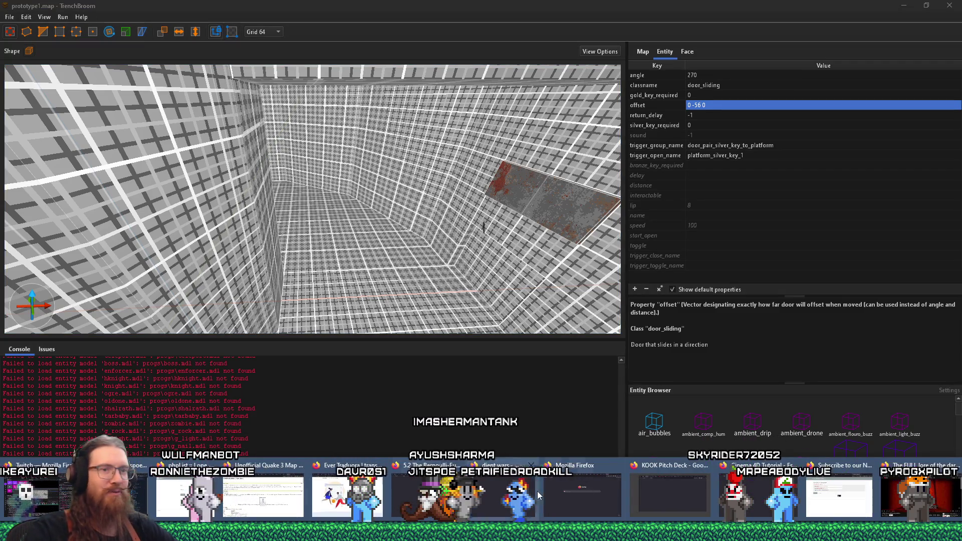
Search the web for 'milkshape 3d' in a new Firefox tab.
{"action": "left_click", "coordinate": [867, 508]}
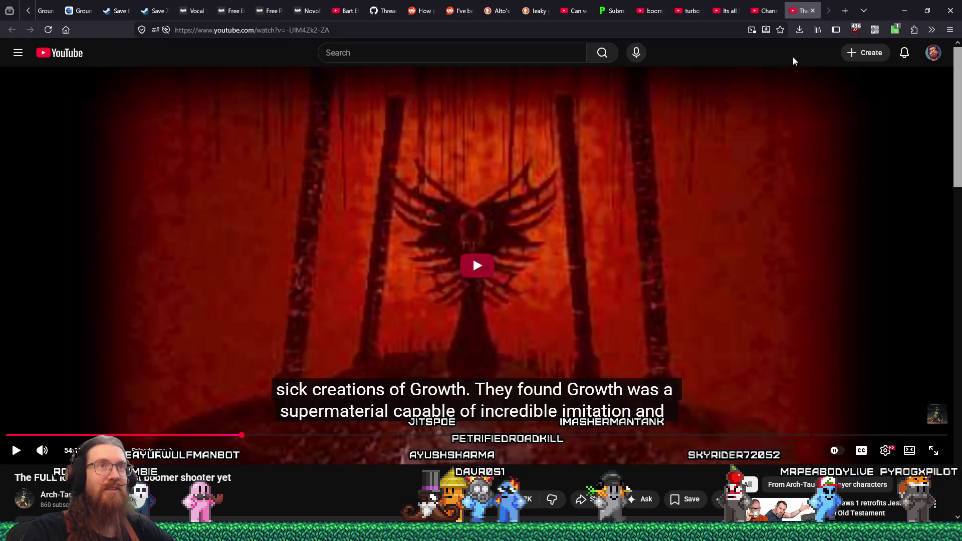
{"action": "left_click", "coordinate": [804, 11]}
{"action": "left_click_drag", "start_coordinate": [803, 11], "coordinate": [764, 11]}
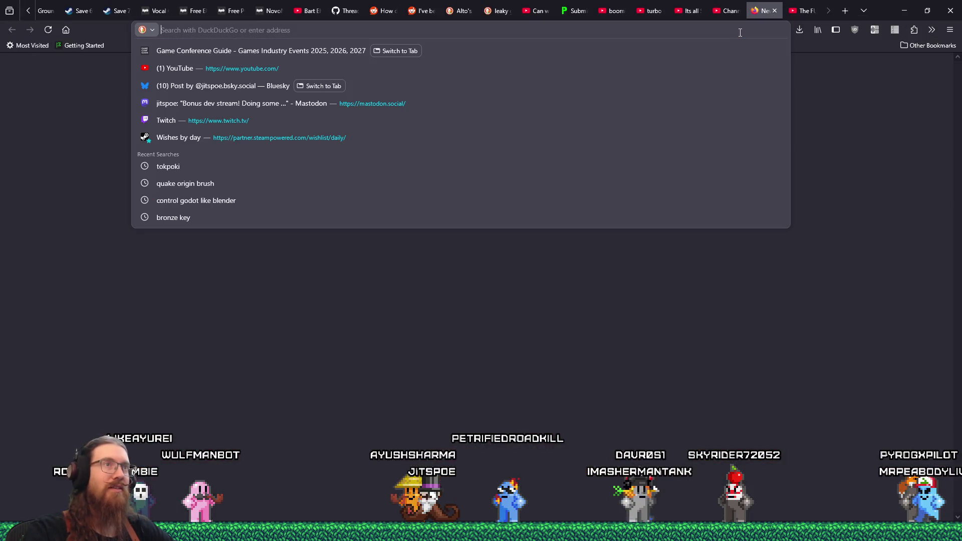
{"action": "type", "text": "milkshape 3d"}
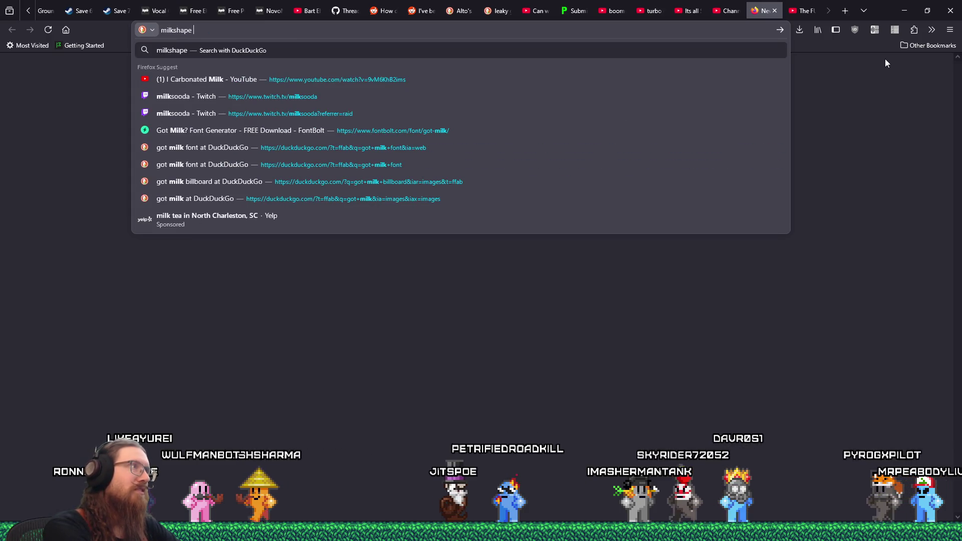
{"action": "key", "text": "Return"}
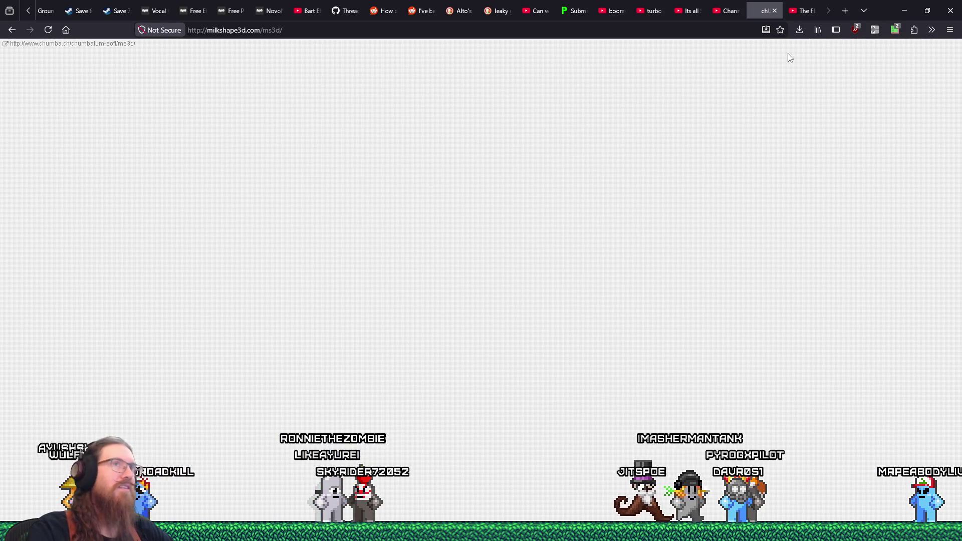
{"action": "left_click", "coordinate": [897, 30]}
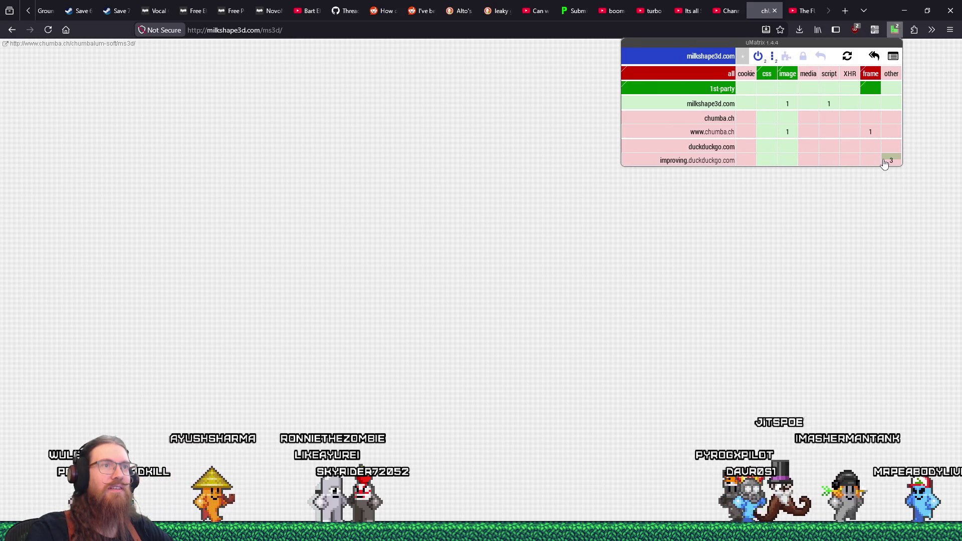
{"action": "left_click", "coordinate": [720, 133]}
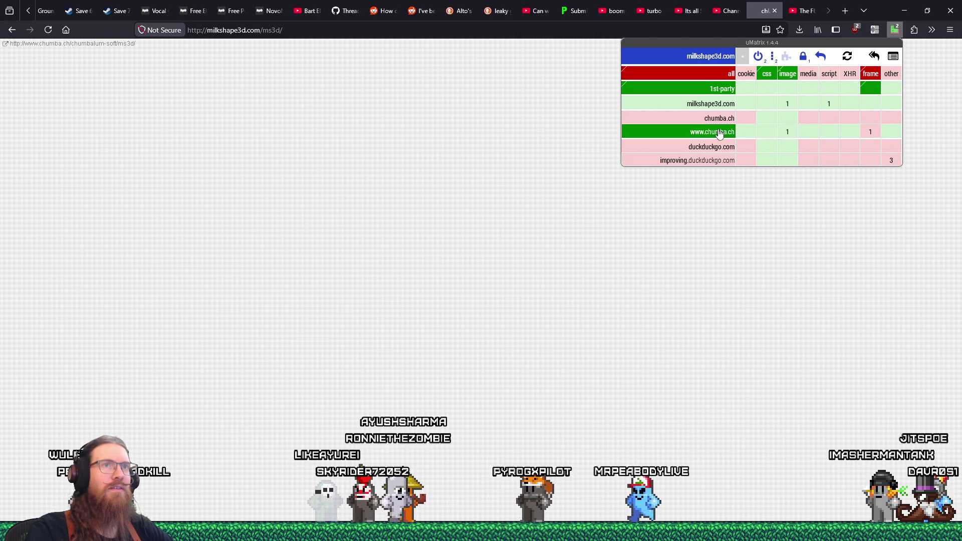
{"action": "left_click", "coordinate": [48, 29]}
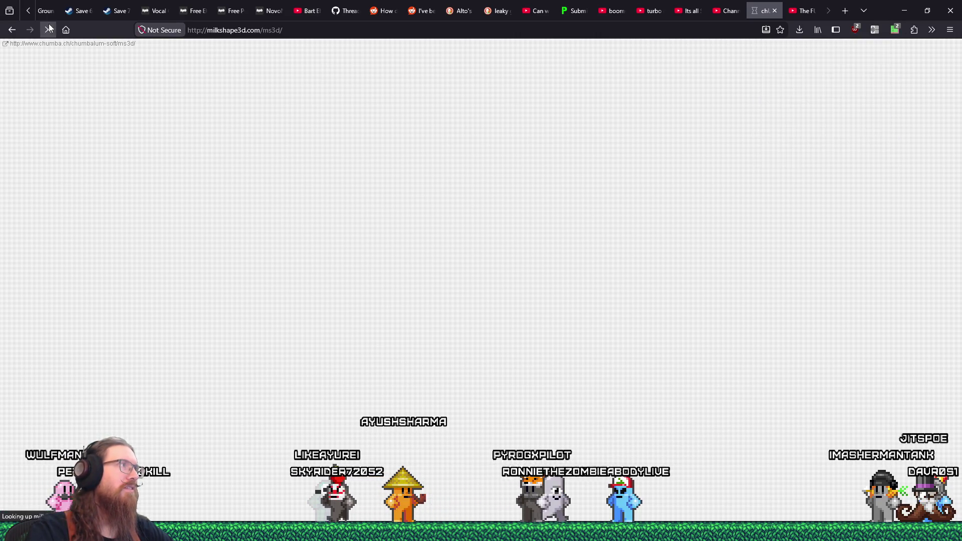
{"action": "left_click", "coordinate": [895, 29]}
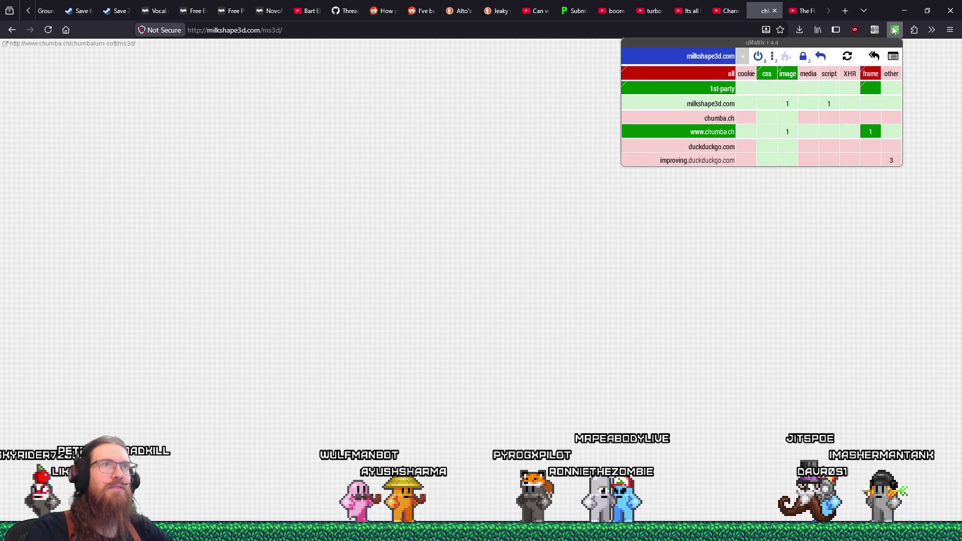
{"action": "left_click", "coordinate": [758, 56]}
{"action": "left_click", "coordinate": [48, 31]}
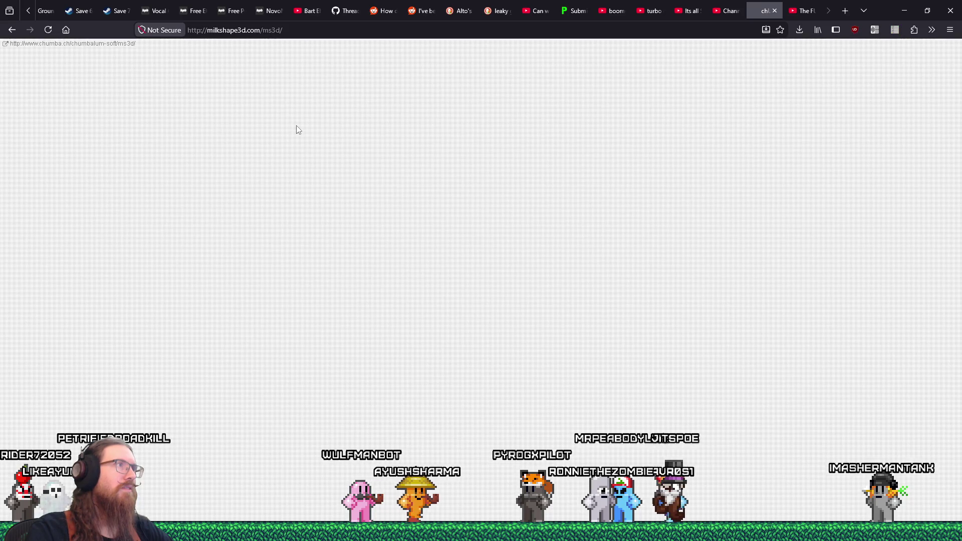
{"action": "left_click", "coordinate": [895, 29]}
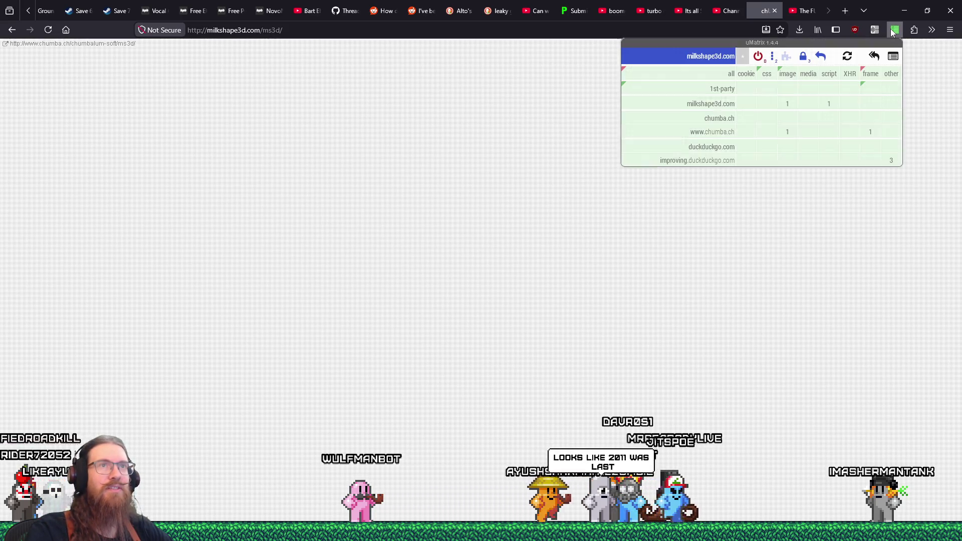
Copy the MilkShape 3D page address and open a new private window.
{"action": "left_click", "coordinate": [467, 35]}
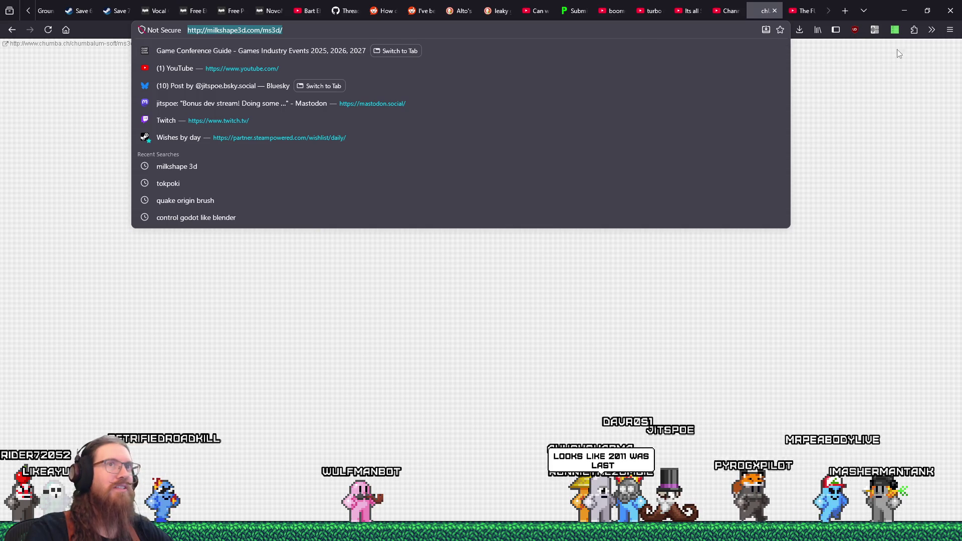
{"action": "right_click", "coordinate": [253, 33]}
{"action": "left_click", "coordinate": [279, 92]}
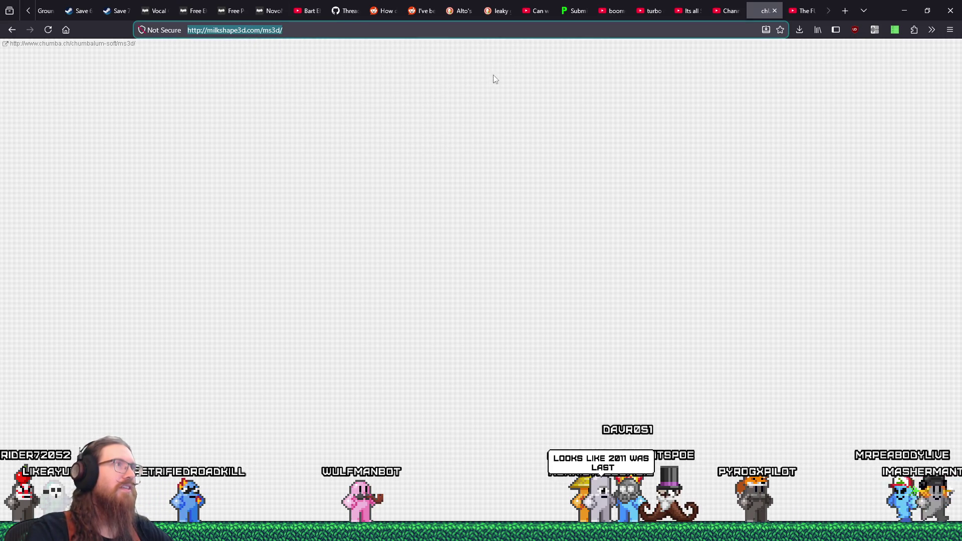
{"action": "left_click", "coordinate": [951, 30]}
{"action": "left_click", "coordinate": [847, 113]}
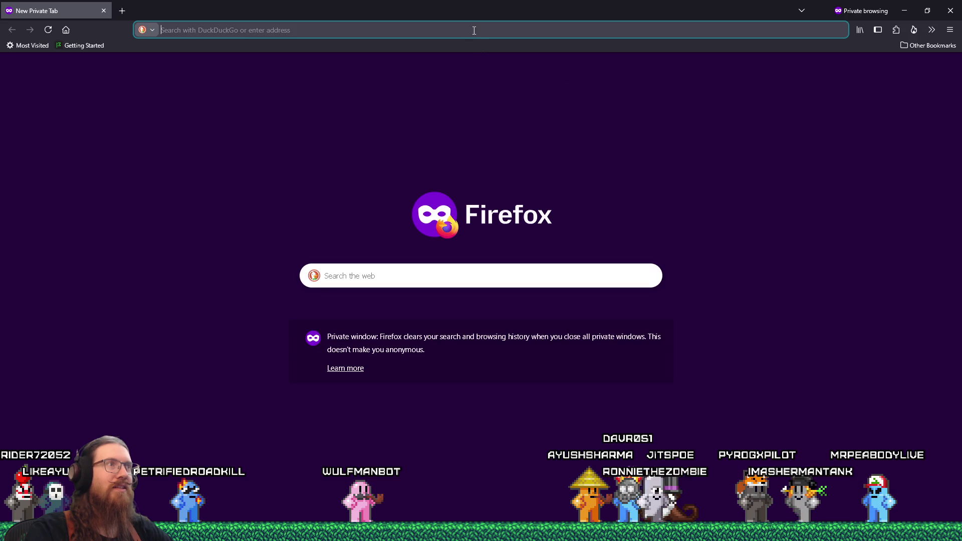
Load the copied milkshape3d.com/ms3d/ address privately and scroll through the supported file formats table.
{"action": "left_click", "coordinate": [511, 119]}
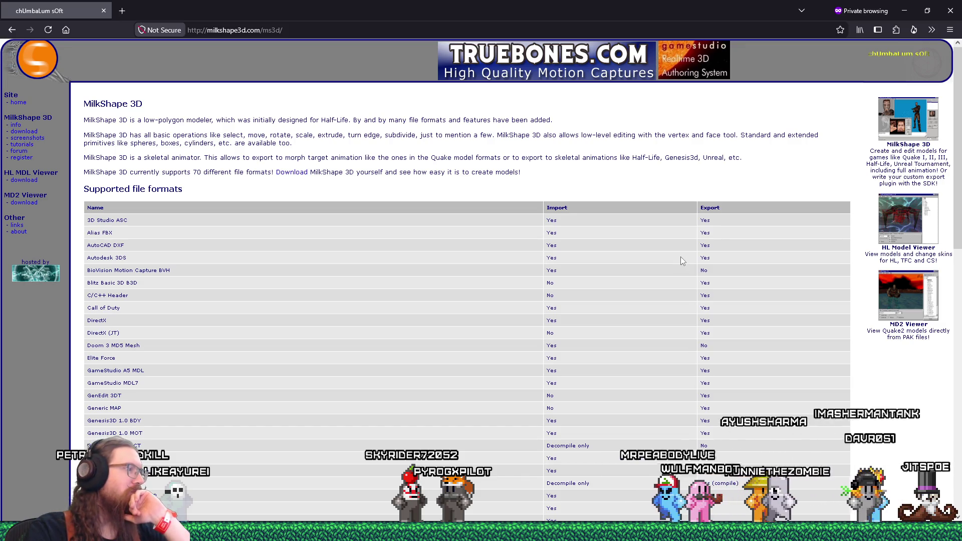
{"action": "scroll", "coordinate": [681, 257], "scroll_direction": "down", "scroll_amount": 4}
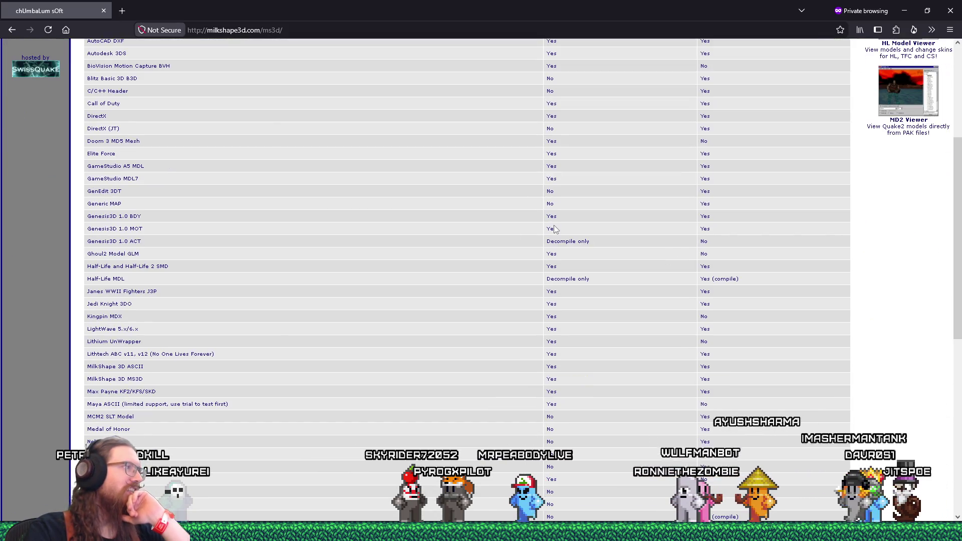
{"action": "left_click_drag", "start_coordinate": [88, 216], "coordinate": [182, 219]}
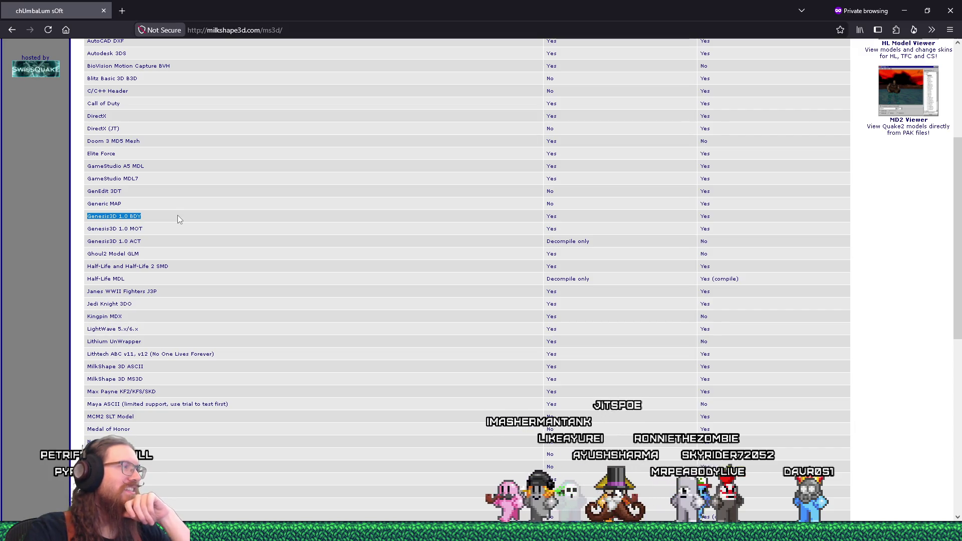
{"action": "scroll", "coordinate": [175, 216], "scroll_direction": "down", "scroll_amount": 2}
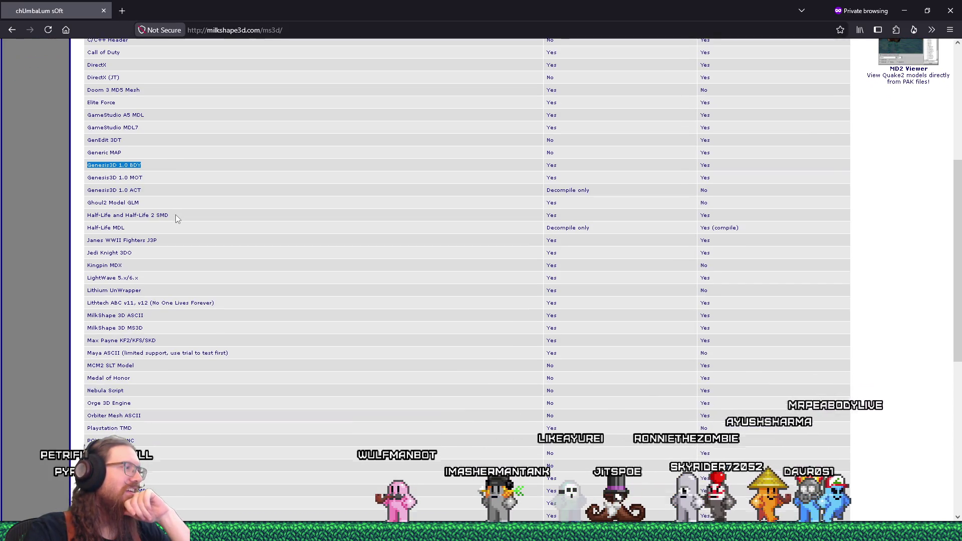
{"action": "scroll", "coordinate": [176, 214], "scroll_direction": "down", "scroll_amount": 4}
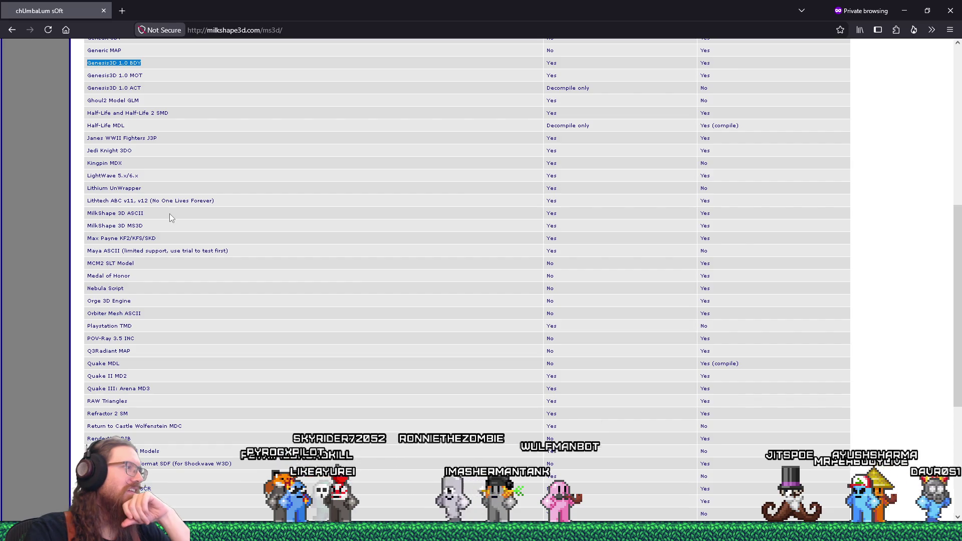
{"action": "scroll", "coordinate": [168, 214], "scroll_direction": "down", "scroll_amount": 5}
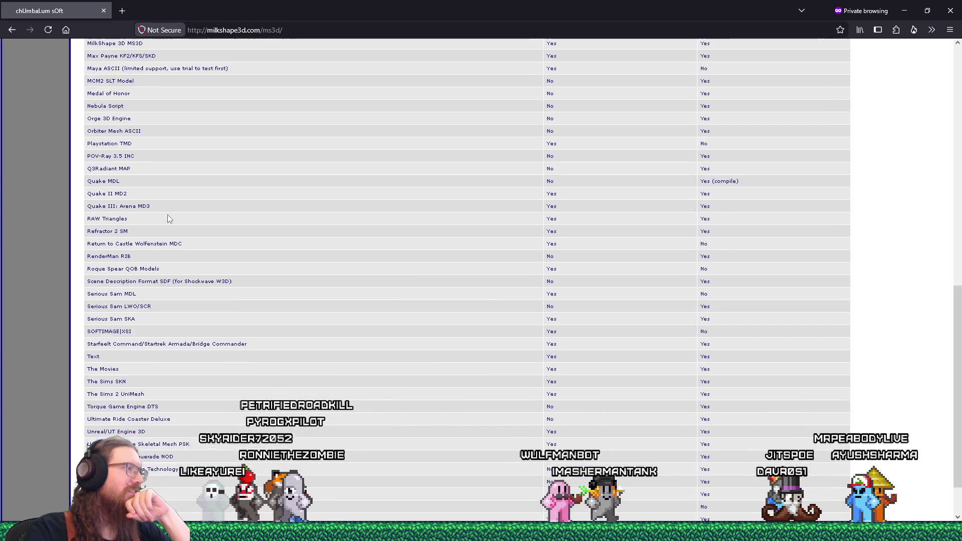
{"action": "scroll", "coordinate": [168, 218], "scroll_direction": "down", "scroll_amount": 1}
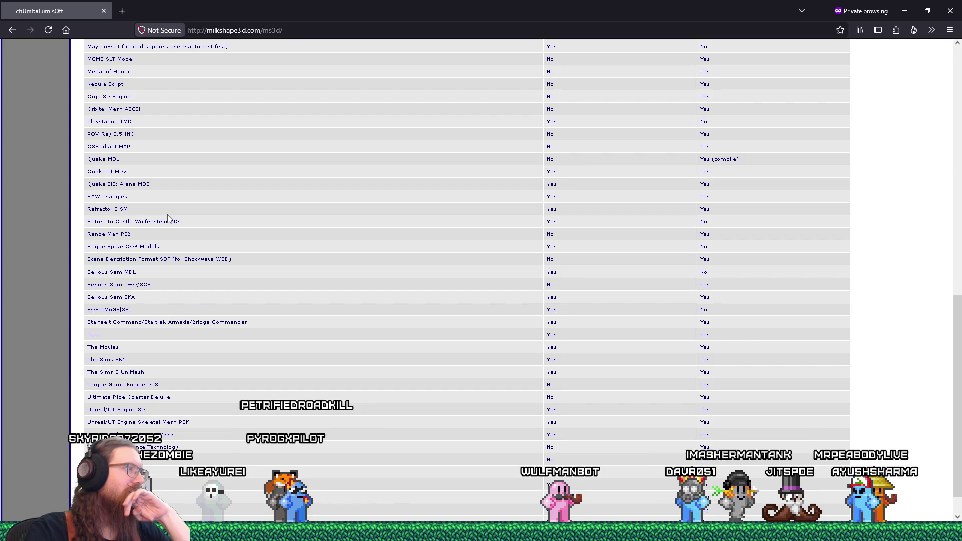
{"action": "scroll", "coordinate": [169, 218], "scroll_direction": "down", "scroll_amount": 1}
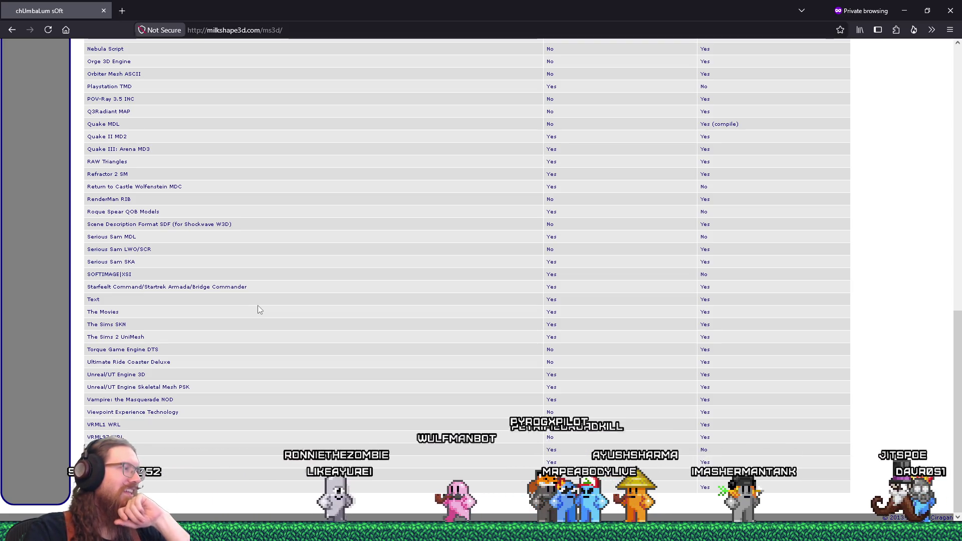
{"action": "scroll", "coordinate": [258, 307], "scroll_direction": "up", "scroll_amount": 5}
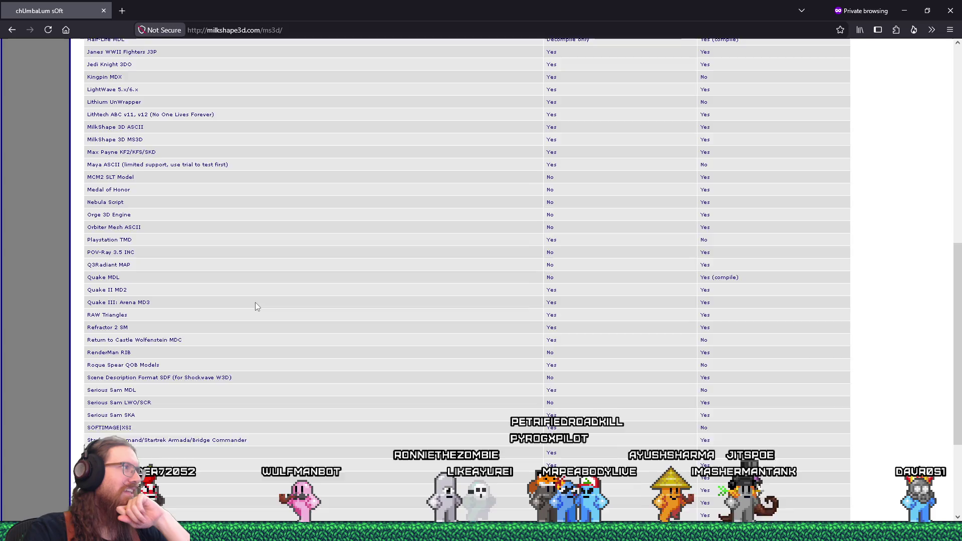
{"action": "scroll", "coordinate": [256, 307], "scroll_direction": "up", "scroll_amount": 3}
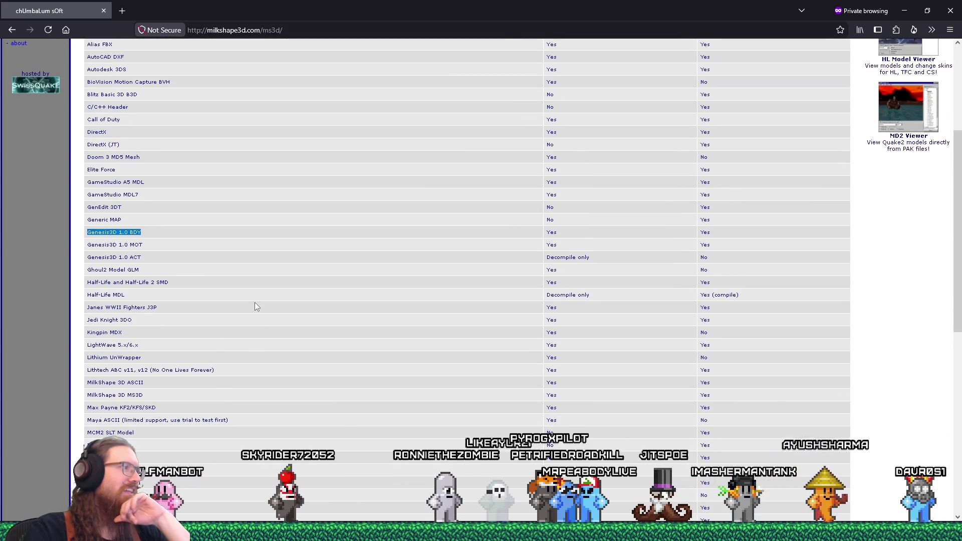
{"action": "scroll", "coordinate": [254, 306], "scroll_direction": "up", "scroll_amount": 2}
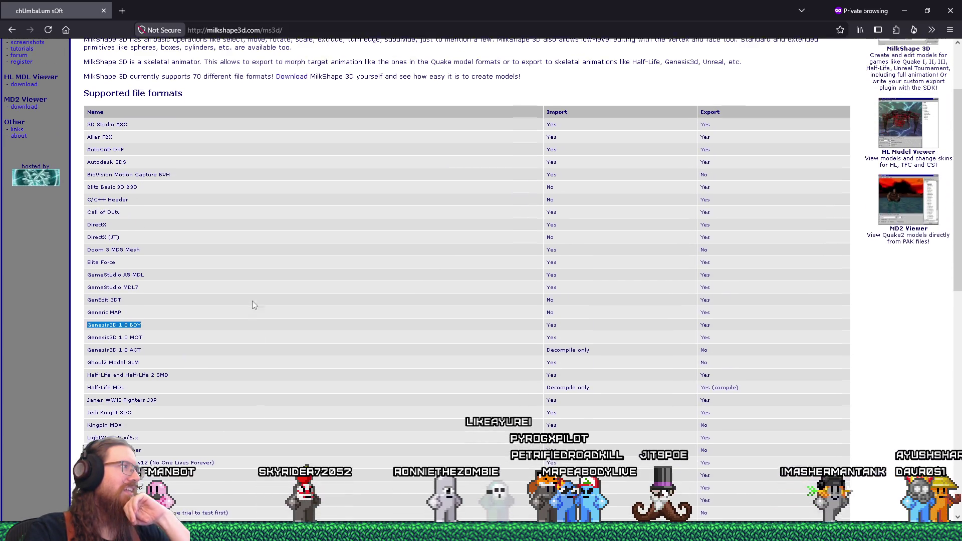
{"action": "scroll", "coordinate": [253, 306], "scroll_direction": "up", "scroll_amount": 1}
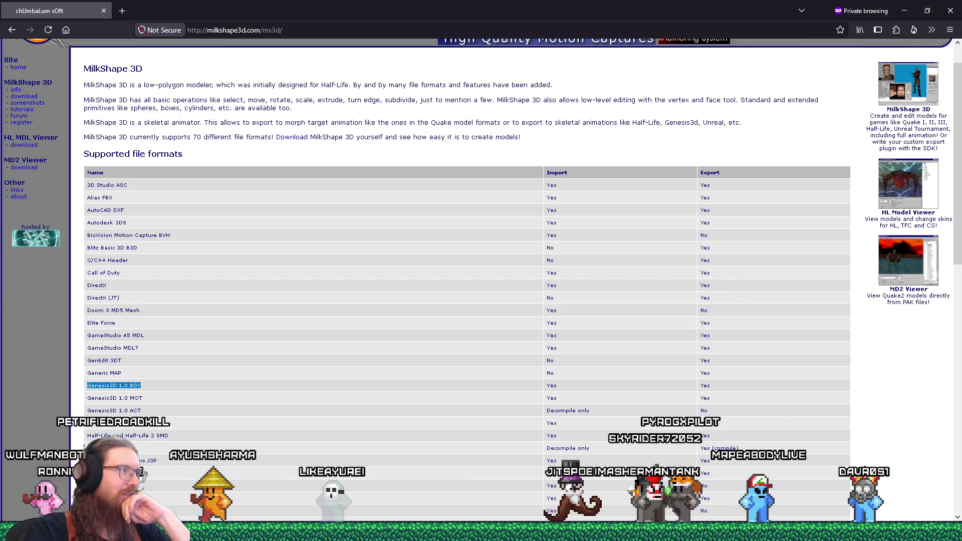
{"action": "left_click", "coordinate": [543, 298]}
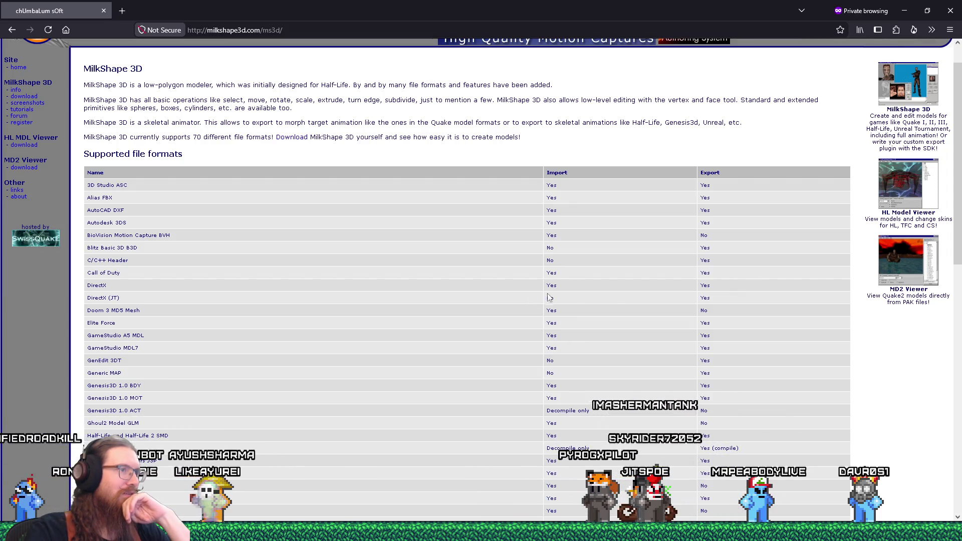
Read the DirectX (JT) row and other formats, then close the private window.
{"action": "double_click", "coordinate": [705, 298]}
{"action": "scroll", "coordinate": [603, 381], "scroll_direction": "down", "scroll_amount": 3}
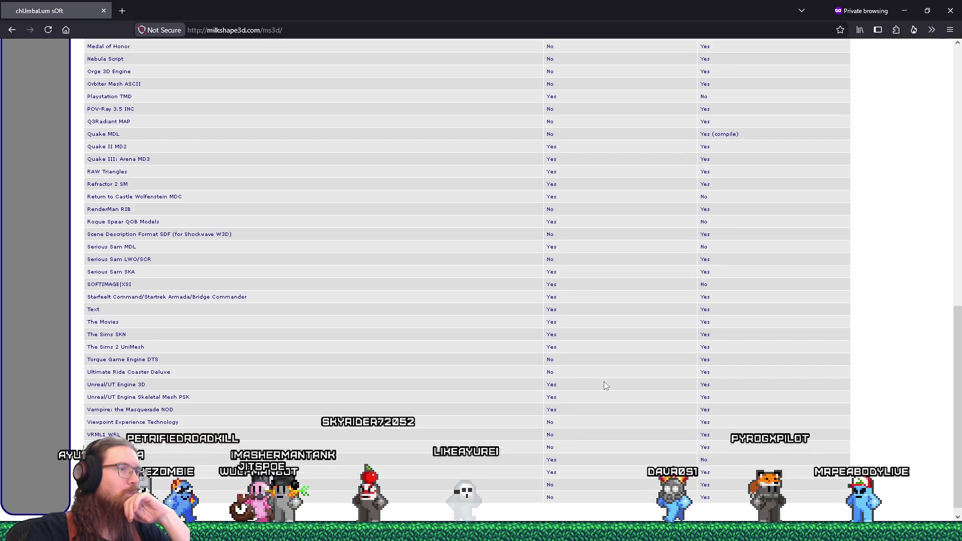
{"action": "scroll", "coordinate": [604, 384], "scroll_direction": "up", "scroll_amount": 4}
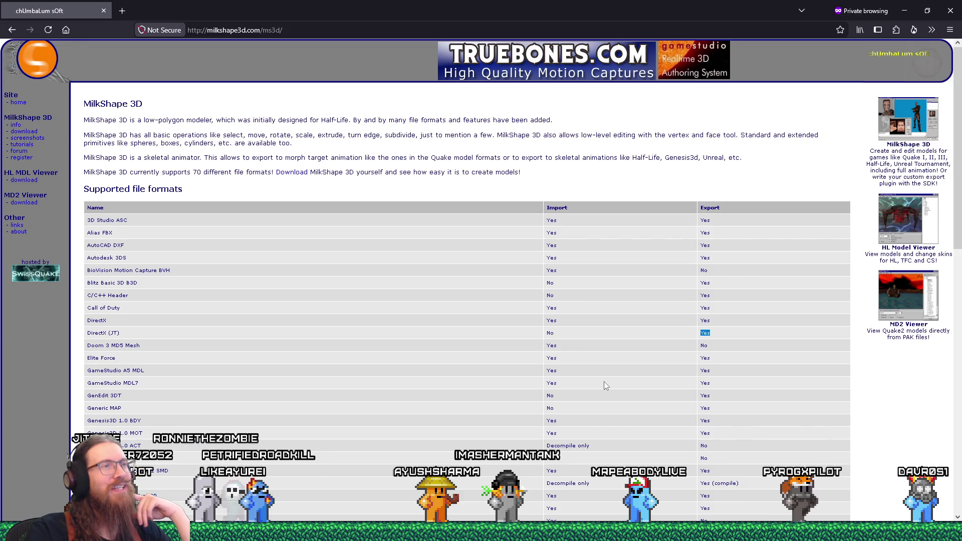
{"action": "scroll", "coordinate": [604, 385], "scroll_direction": "down", "scroll_amount": 15}
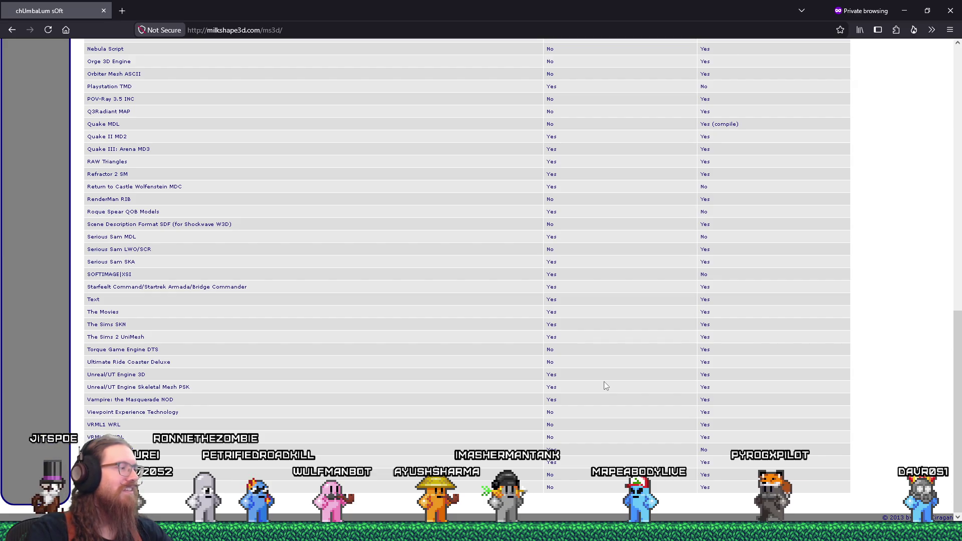
{"action": "scroll", "coordinate": [605, 385], "scroll_direction": "up", "scroll_amount": 10}
{"action": "scroll", "coordinate": [605, 385], "scroll_direction": "up", "scroll_amount": 3}
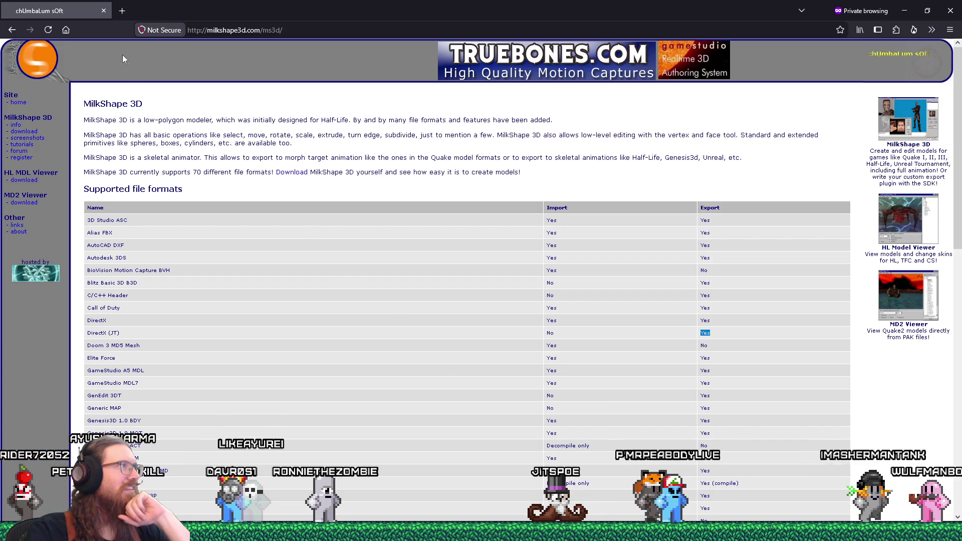
{"action": "left_click", "coordinate": [104, 14]}
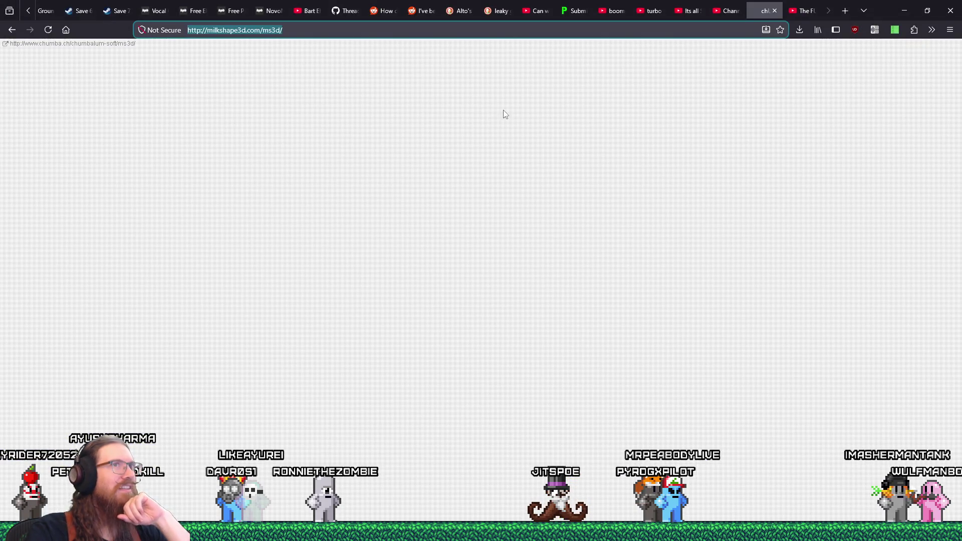
Turn off uMatrix filtering for milkshape3d.com, reload, and save the temporary changes.
{"action": "left_click", "coordinate": [895, 30]}
{"action": "left_click", "coordinate": [744, 241]}
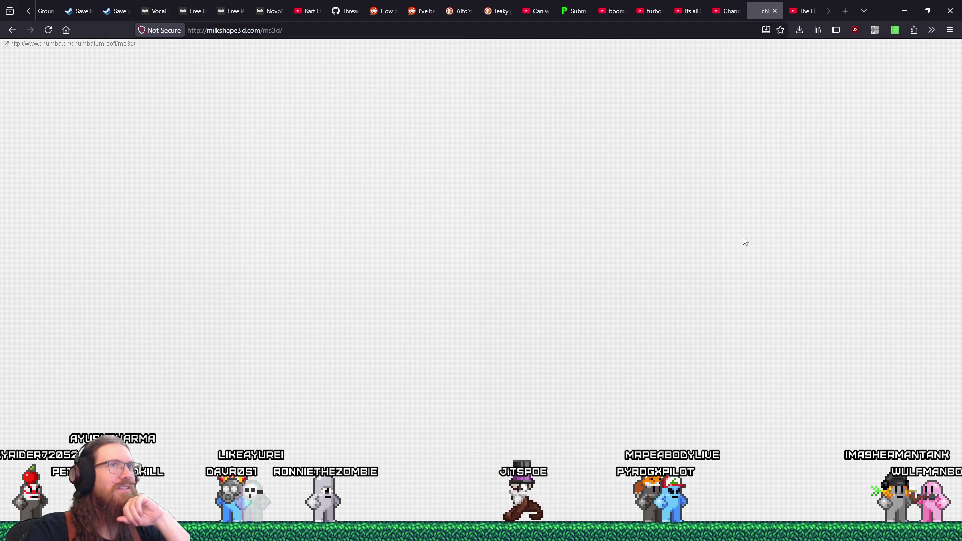
{"action": "left_click", "coordinate": [855, 30]}
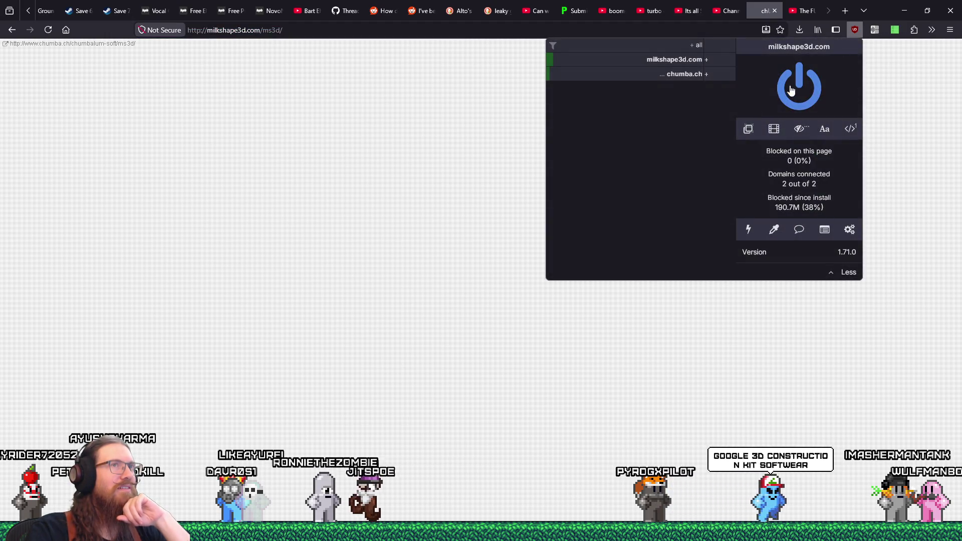
{"action": "left_click", "coordinate": [349, 136]}
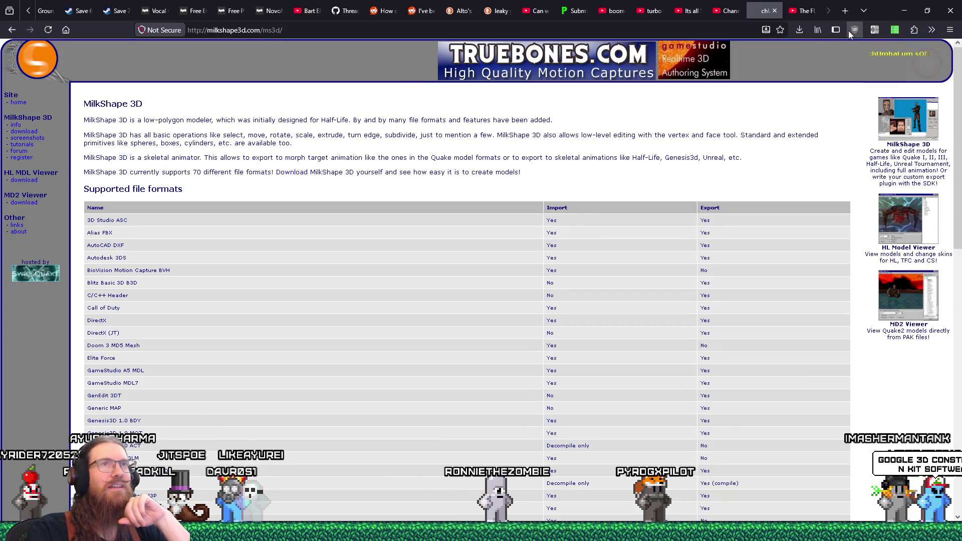
{"action": "left_click", "coordinate": [854, 30]}
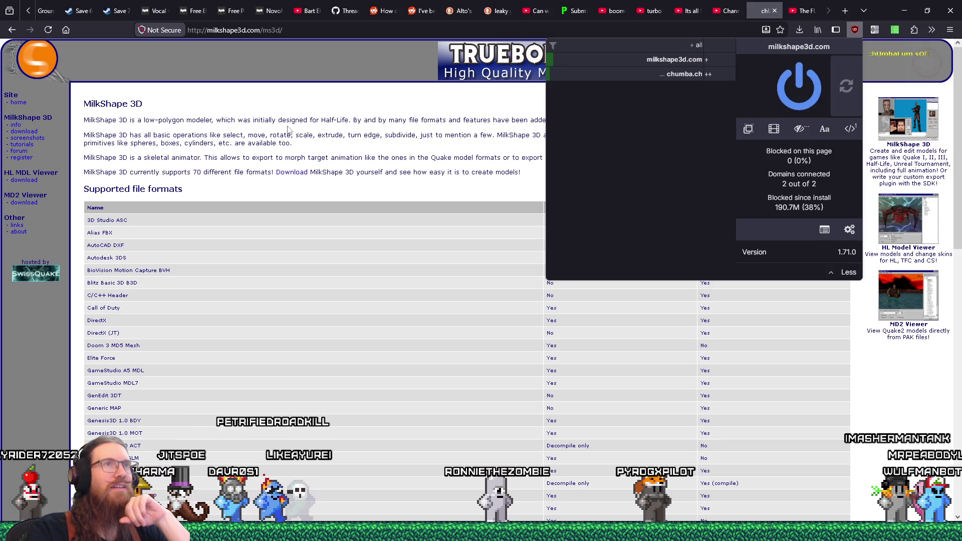
{"action": "left_click", "coordinate": [49, 29]}
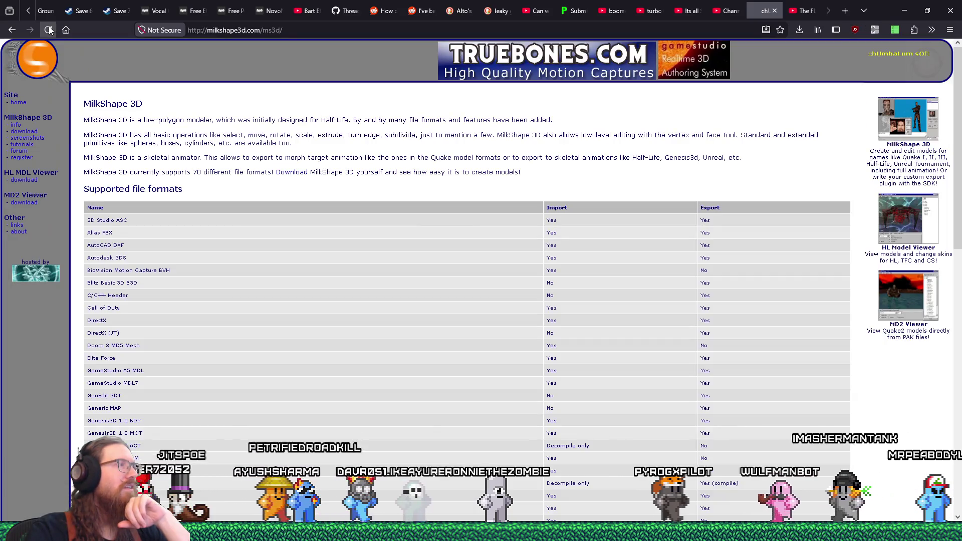
{"action": "left_click", "coordinate": [895, 30]}
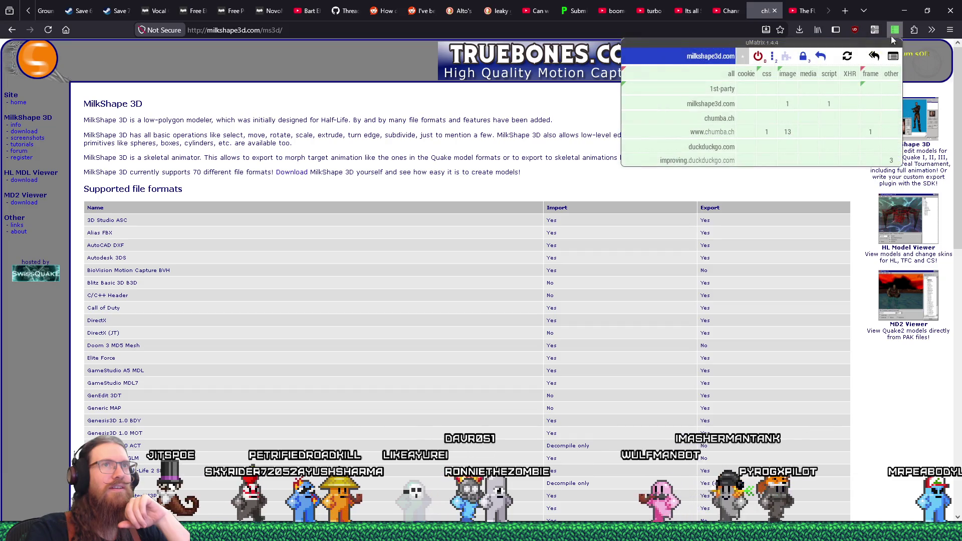
{"action": "left_click", "coordinate": [759, 57]}
{"action": "left_click", "coordinate": [44, 34]}
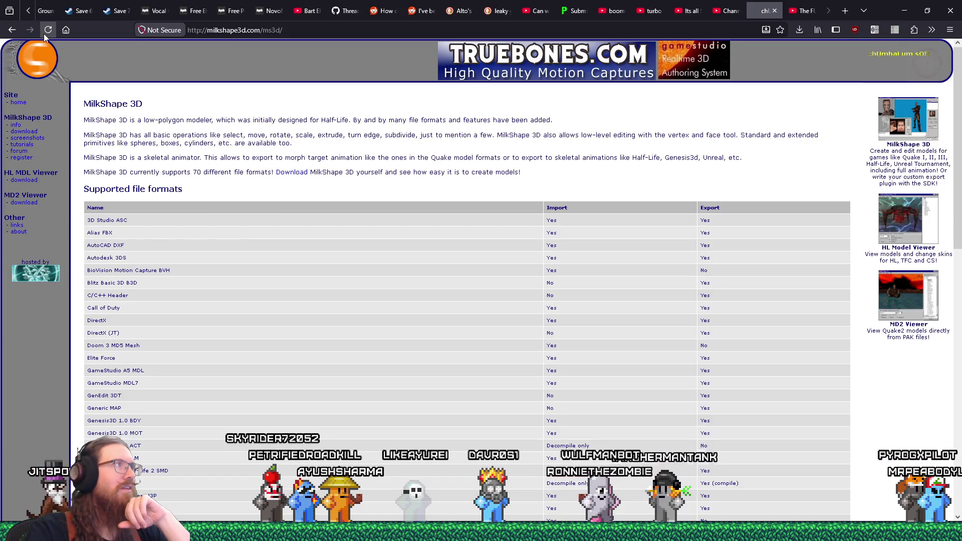
{"action": "left_click", "coordinate": [897, 30]}
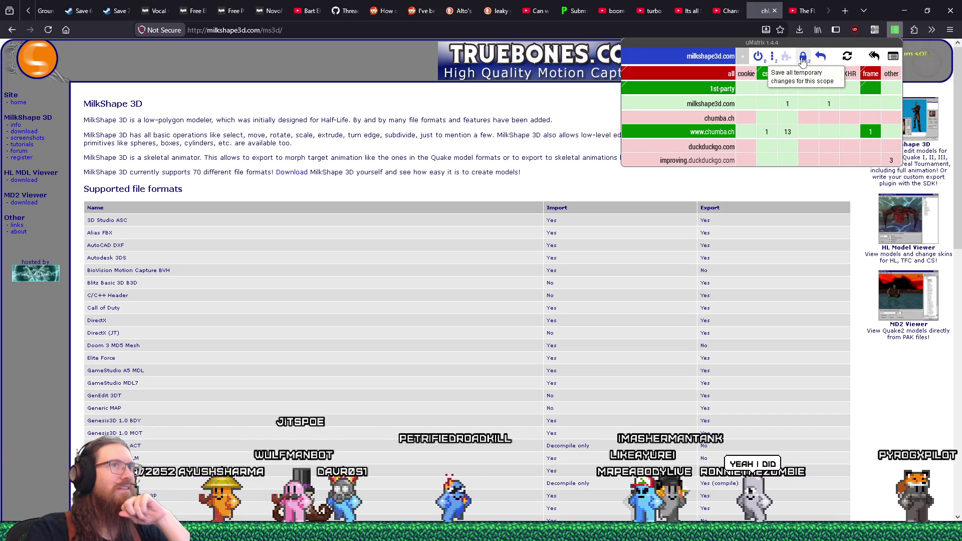
{"action": "left_click", "coordinate": [533, 153]}
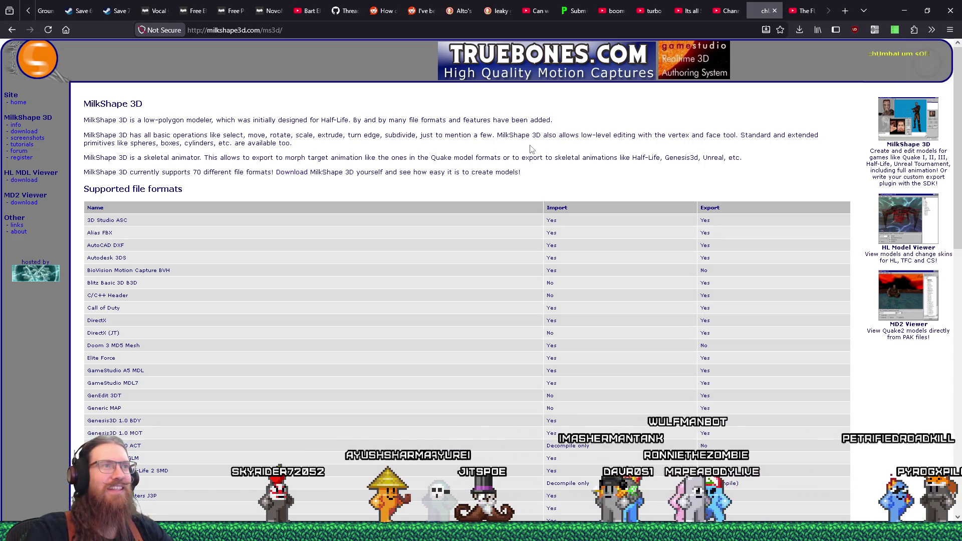
Scroll the fully loaded MilkShape 3D page, then close its tab.
{"action": "scroll", "coordinate": [531, 148], "scroll_direction": "down", "scroll_amount": 3}
{"action": "scroll", "coordinate": [530, 145], "scroll_direction": "down", "scroll_amount": 4}
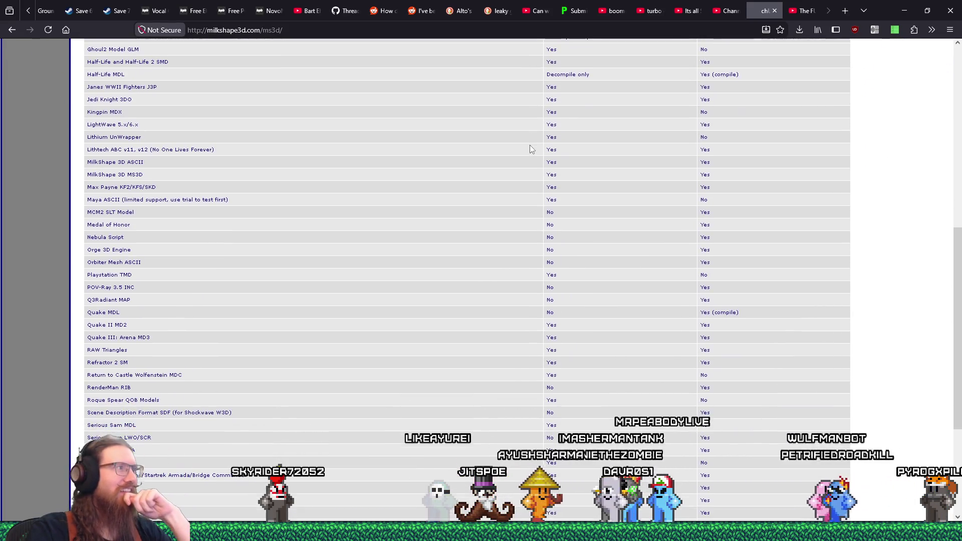
{"action": "scroll", "coordinate": [530, 144], "scroll_direction": "up", "scroll_amount": 7}
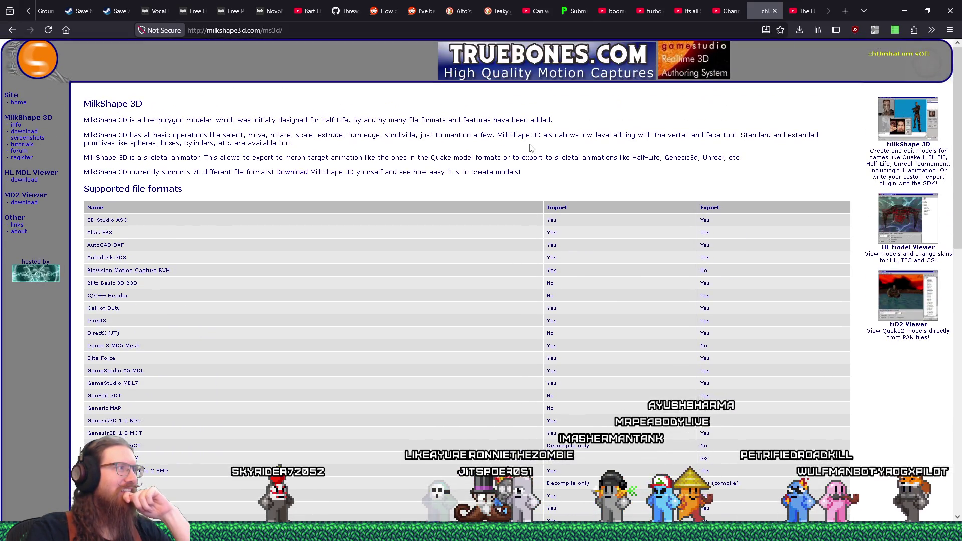
{"action": "left_click", "coordinate": [775, 11]}
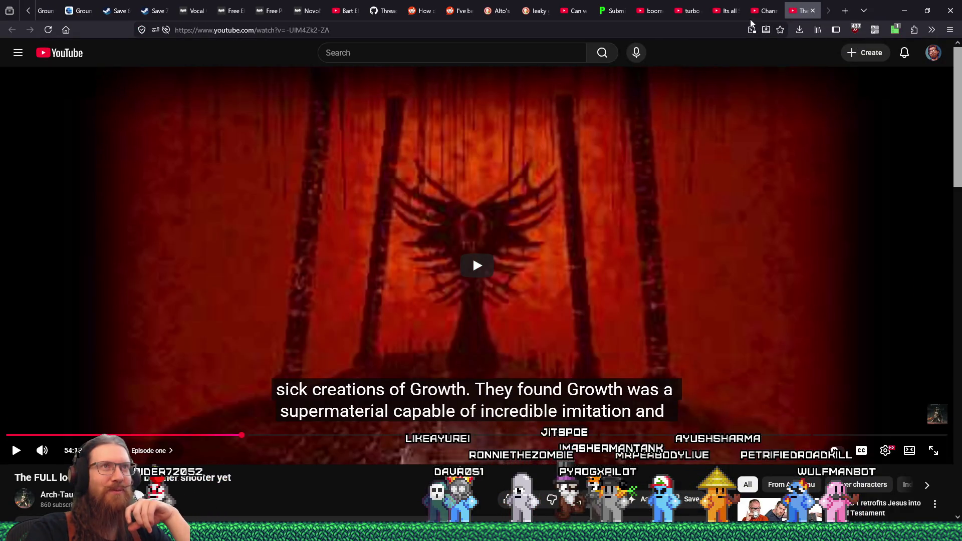
Fly around the prototype1 sliding doors and corridor, then select the stairs detail brushes.
{"action": "key", "text": "alt+Tab"}
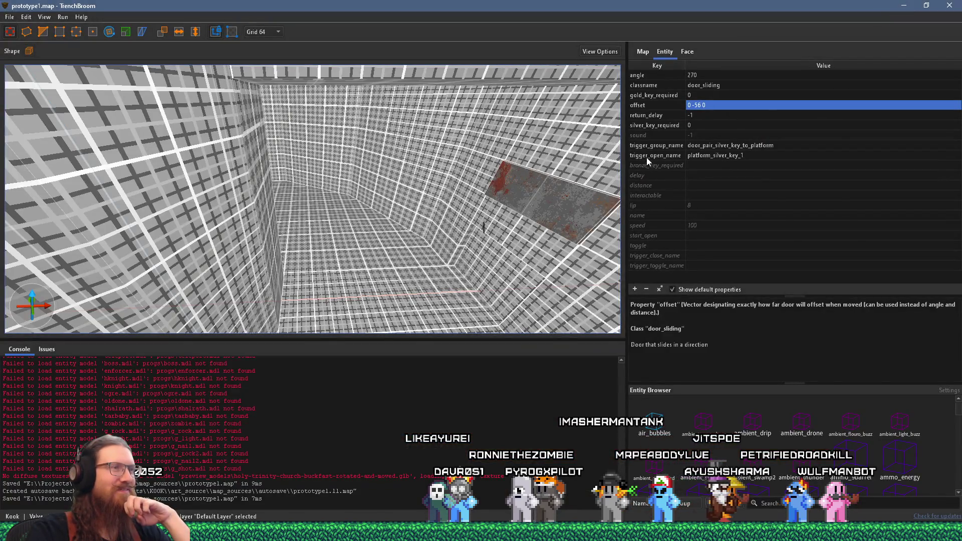
{"action": "left_click_drag", "start_coordinate": [422, 133], "coordinate": [381, 226]}
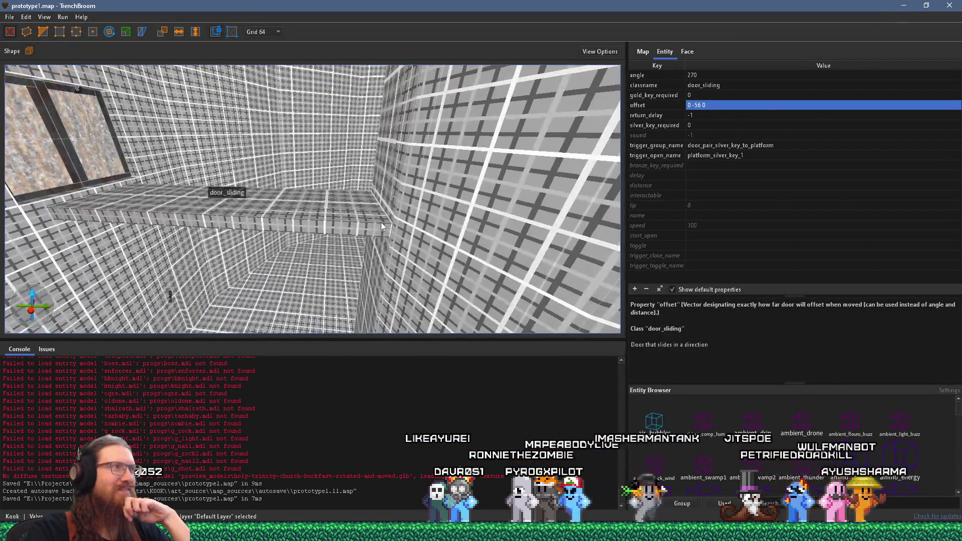
{"action": "mouse_move", "coordinate": [367, 185]}
{"action": "left_mouse_down"}
{"action": "mouse_move", "coordinate": [258, 157]}
{"action": "mouse_move", "coordinate": [141, 176]}
{"action": "mouse_move", "coordinate": [525, 222]}
{"action": "mouse_move", "coordinate": [459, 179]}
{"action": "mouse_move", "coordinate": [332, 171]}
{"action": "mouse_move", "coordinate": [423, 170]}
{"action": "mouse_move", "coordinate": [351, 150]}
{"action": "mouse_move", "coordinate": [325, 155]}
{"action": "mouse_move", "coordinate": [377, 169]}
{"action": "mouse_move", "coordinate": [377, 144]}
{"action": "mouse_move", "coordinate": [70, 127]}
{"action": "mouse_move", "coordinate": [239, 149]}
{"action": "mouse_move", "coordinate": [391, 80]}
{"action": "mouse_move", "coordinate": [341, 134]}
{"action": "mouse_move", "coordinate": [246, 196]}
{"action": "left_mouse_up"}
{"action": "mouse_move", "coordinate": [375, 94]}
{"action": "left_mouse_down"}
{"action": "mouse_move", "coordinate": [312, 108]}
{"action": "mouse_move", "coordinate": [357, 199]}
{"action": "mouse_move", "coordinate": [322, 171]}
{"action": "mouse_move", "coordinate": [433, 165]}
{"action": "mouse_move", "coordinate": [419, 196]}
{"action": "mouse_move", "coordinate": [383, 132]}
{"action": "mouse_move", "coordinate": [267, 154]}
{"action": "left_mouse_up"}
{"action": "left_click_drag", "start_coordinate": [337, 161], "coordinate": [402, 171]}
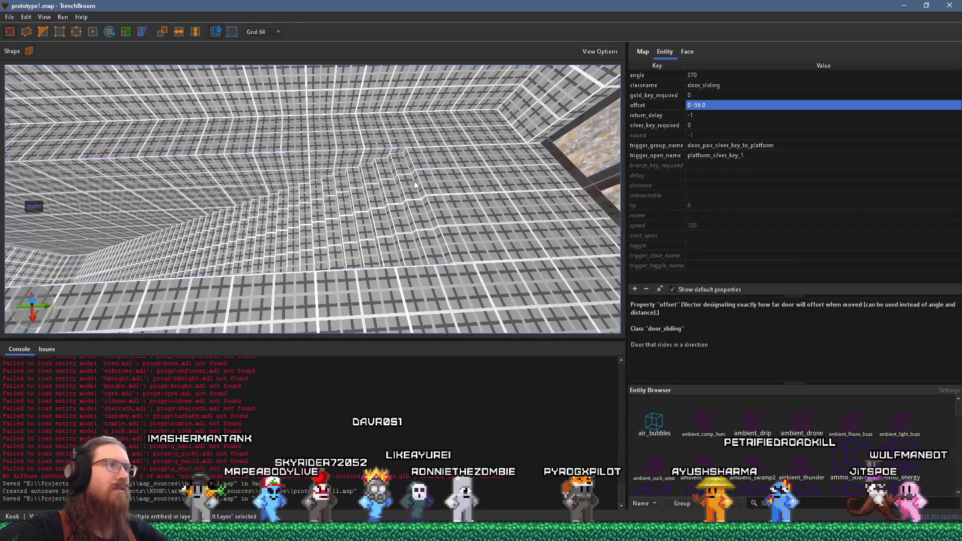
{"action": "left_click", "coordinate": [419, 177]}
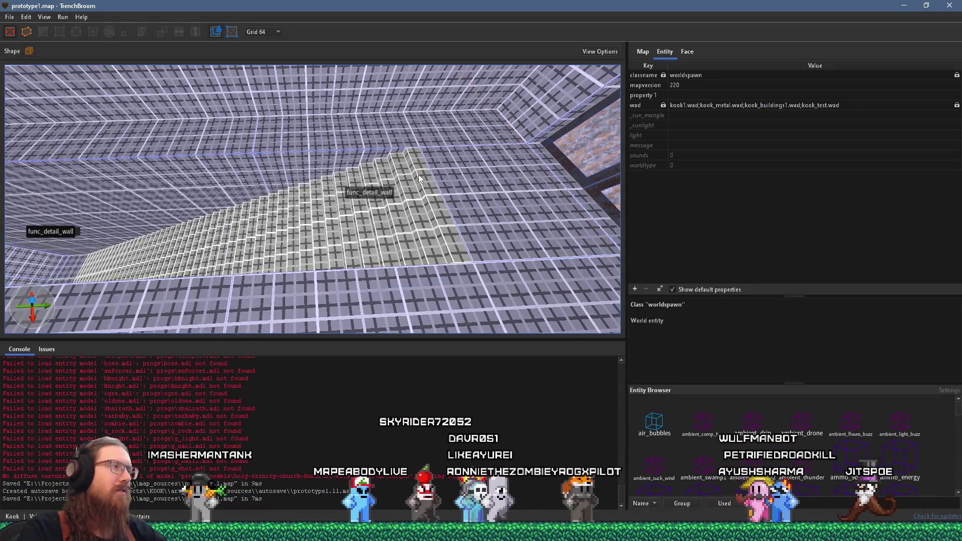
Move the whole stairs group along Y to -256.
{"action": "key", "text": "Escape"}
{"action": "left_click", "coordinate": [421, 179]}
{"action": "mouse_move", "coordinate": [422, 180]}
{"action": "left_mouse_down"}
{"action": "mouse_move", "coordinate": [435, 213]}
{"action": "mouse_move", "coordinate": [315, 202]}
{"action": "left_mouse_up"}
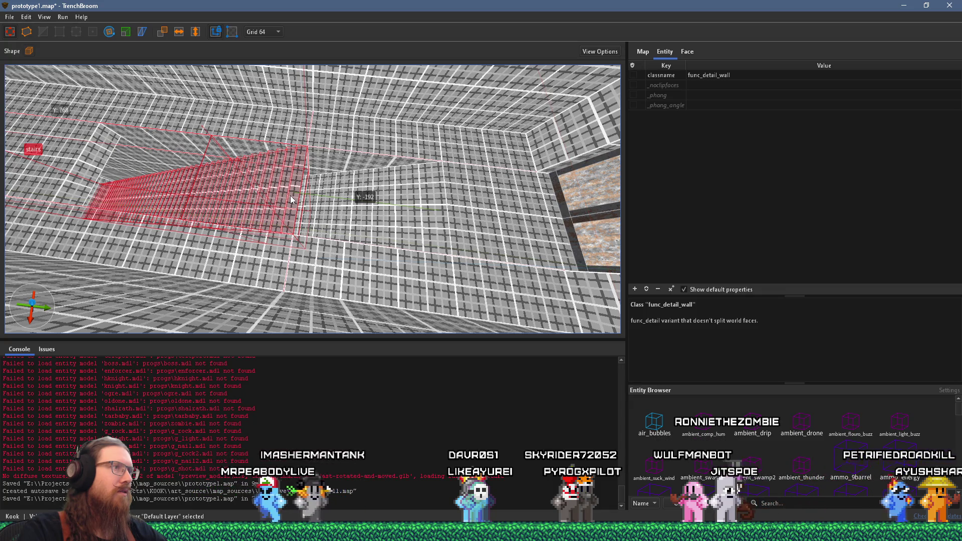
{"action": "left_click_drag", "start_coordinate": [290, 199], "coordinate": [259, 198]}
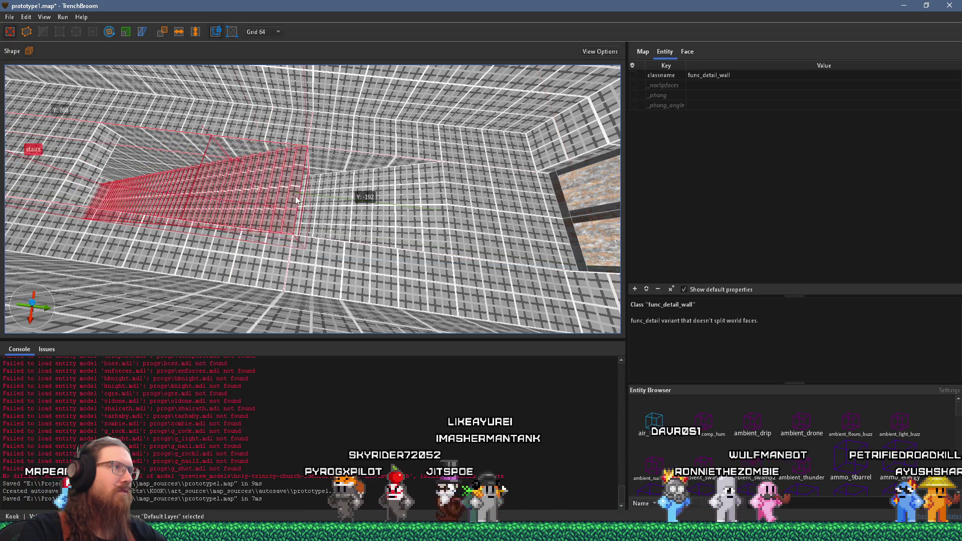
{"action": "scroll", "coordinate": [189, 164], "scroll_direction": "up", "scroll_amount": 5}
{"action": "scroll", "coordinate": [189, 164], "scroll_direction": "down", "scroll_amount": 5}
Undo an accidental sliding-door move, then stretch the wall brush beside the stairs further left.
{"action": "mouse_move", "coordinate": [426, 203]}
{"action": "left_mouse_down"}
{"action": "mouse_move", "coordinate": [227, 180]}
{"action": "mouse_move", "coordinate": [444, 206]}
{"action": "mouse_move", "coordinate": [324, 182]}
{"action": "mouse_move", "coordinate": [233, 132]}
{"action": "mouse_move", "coordinate": [192, 136]}
{"action": "mouse_move", "coordinate": [245, 144]}
{"action": "left_mouse_up"}
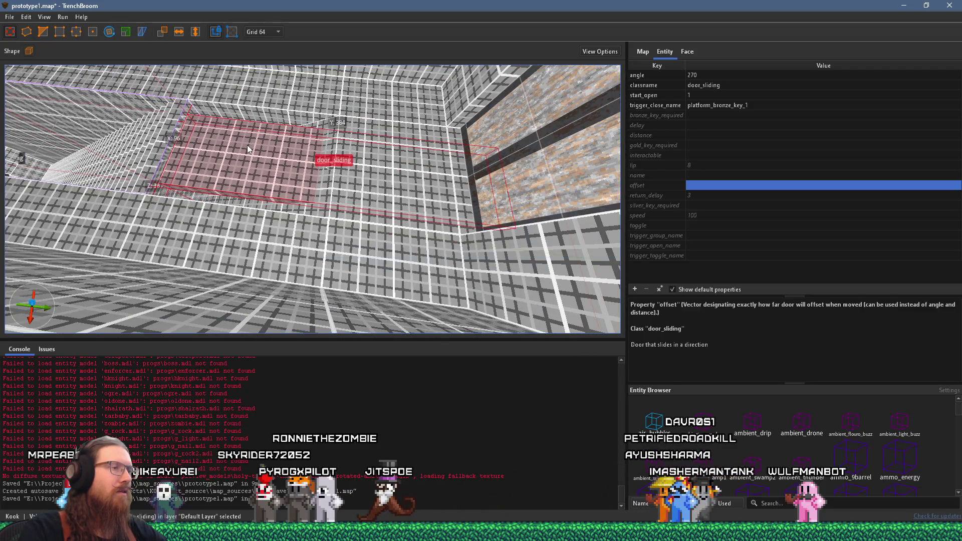
{"action": "key", "text": "ctrl+z"}
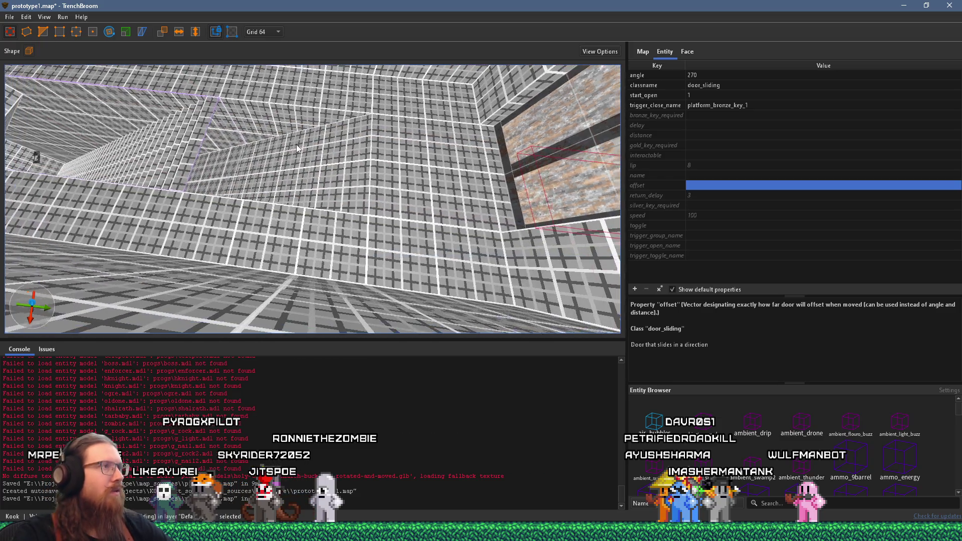
{"action": "left_click", "coordinate": [309, 144]}
{"action": "mouse_move", "coordinate": [317, 147]}
{"action": "left_mouse_down"}
{"action": "mouse_move", "coordinate": [263, 140]}
{"action": "mouse_move", "coordinate": [355, 140]}
{"action": "mouse_move", "coordinate": [318, 137]}
{"action": "mouse_move", "coordinate": [294, 77]}
{"action": "mouse_move", "coordinate": [235, 137]}
{"action": "mouse_move", "coordinate": [236, 113]}
{"action": "mouse_move", "coordinate": [327, 165]}
{"action": "mouse_move", "coordinate": [345, 204]}
{"action": "mouse_move", "coordinate": [375, 185]}
{"action": "mouse_move", "coordinate": [423, 215]}
{"action": "left_mouse_up"}
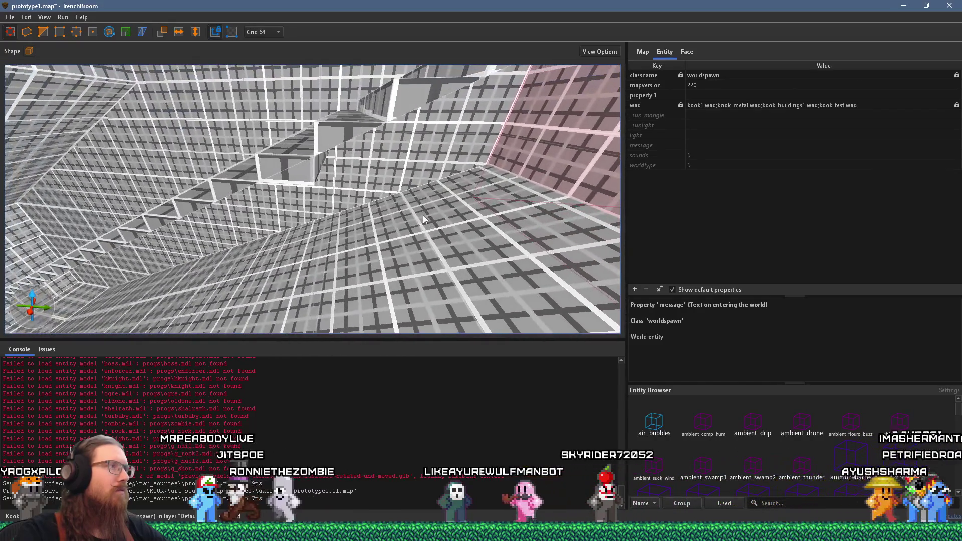
Inspect the stairs brush up close, then bring the 3D Construction Kit site in Firefox over the editor.
{"action": "left_click", "coordinate": [306, 154]}
{"action": "mouse_move", "coordinate": [306, 175]}
{"action": "left_mouse_down"}
{"action": "mouse_move", "coordinate": [274, 147]}
{"action": "mouse_move", "coordinate": [260, 155]}
{"action": "left_mouse_up"}
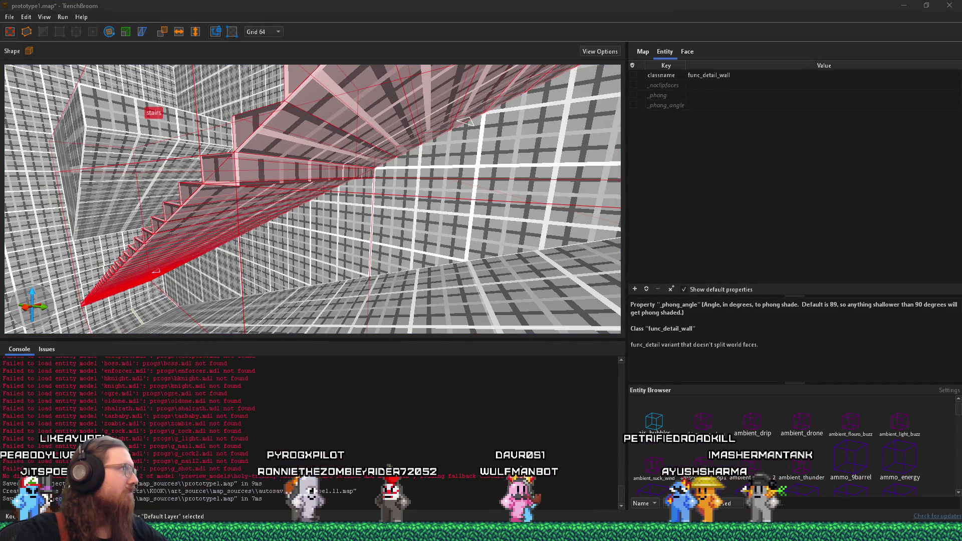
{"action": "left_click_drag", "start_coordinate": [0, 31], "coordinate": [506, 27]}
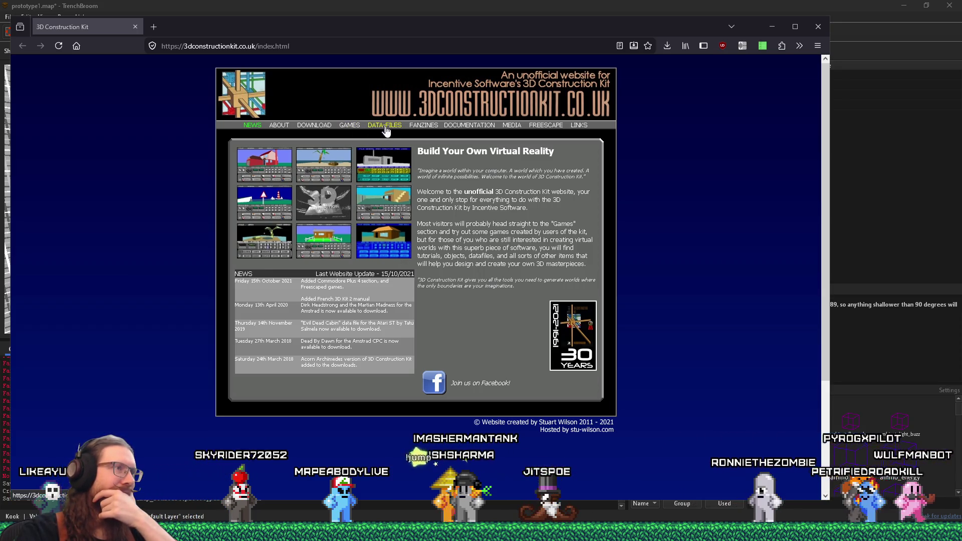
{"action": "left_click", "coordinate": [513, 127]}
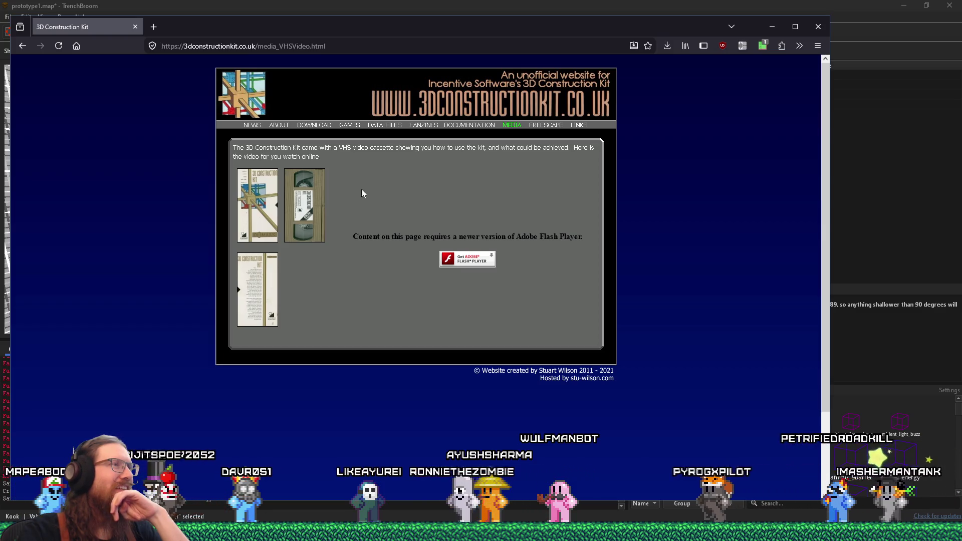
{"action": "left_click", "coordinate": [29, 42]}
{"action": "left_click", "coordinate": [29, 42]}
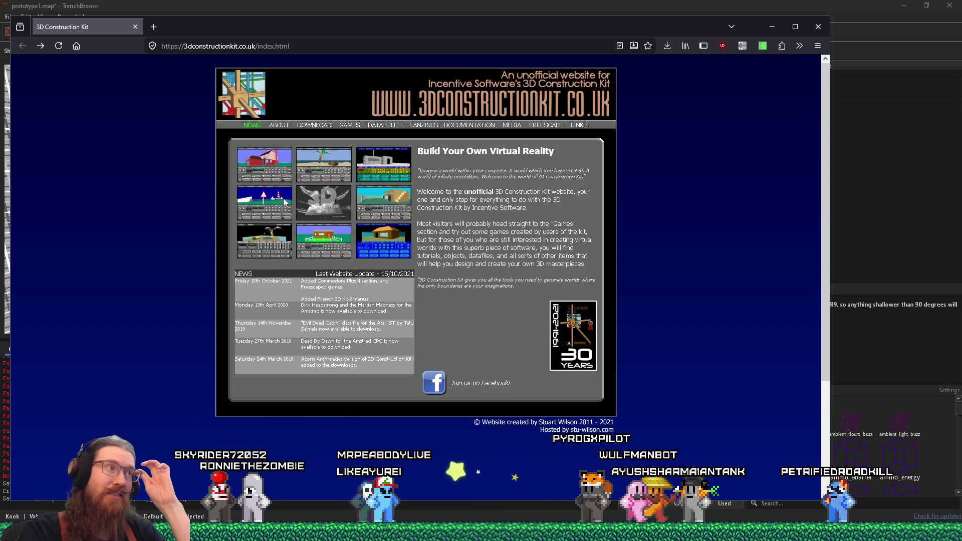
{"action": "left_click", "coordinate": [349, 125]}
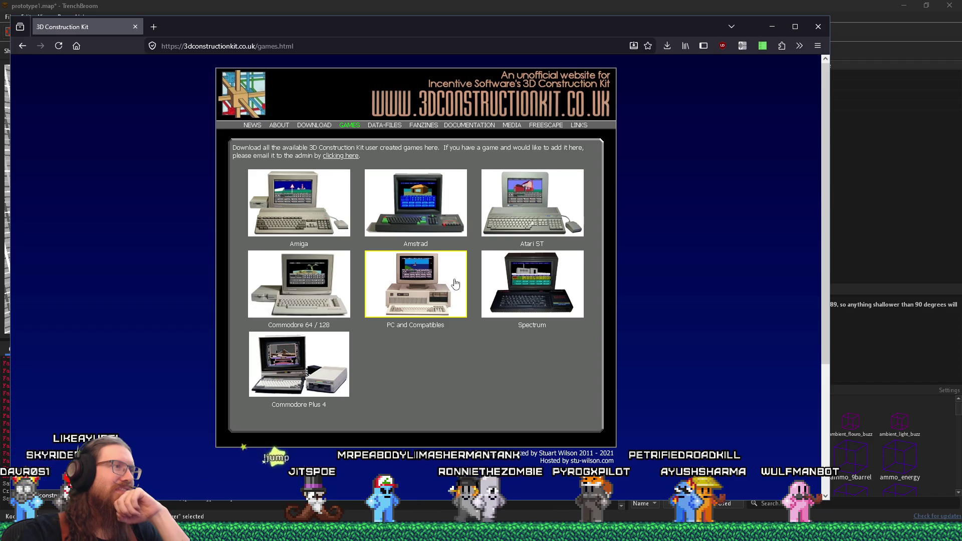
{"action": "left_click", "coordinate": [455, 284]}
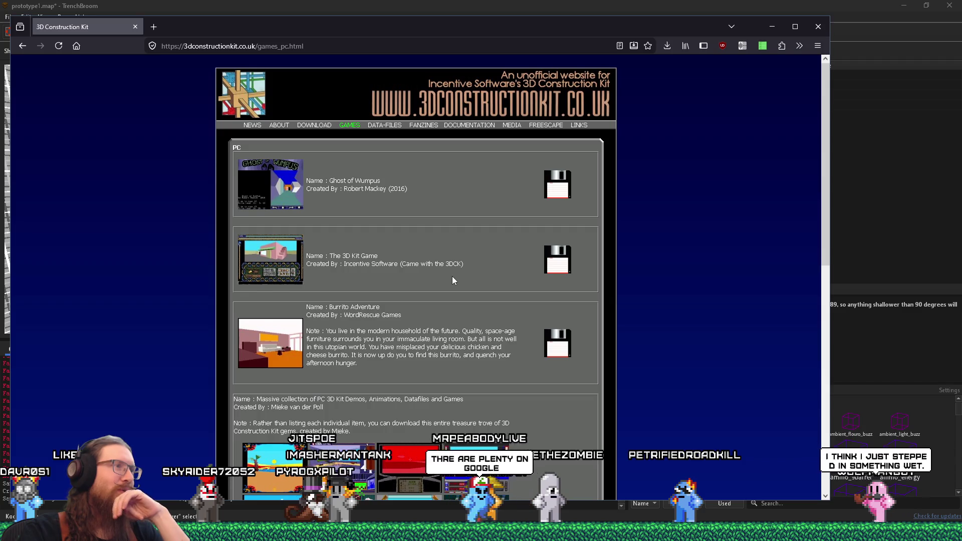
{"action": "scroll", "coordinate": [453, 277], "scroll_direction": "down", "scroll_amount": 3}
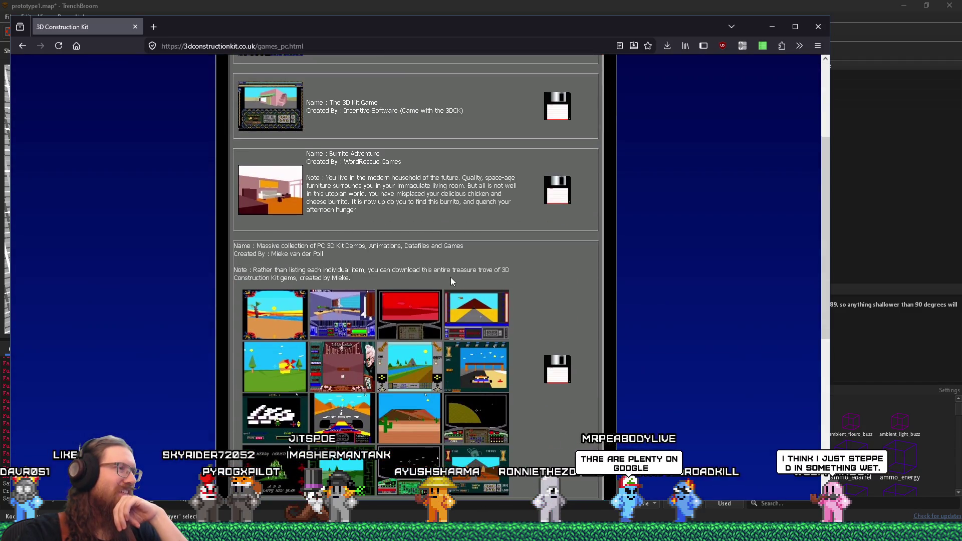
{"action": "scroll", "coordinate": [451, 281], "scroll_direction": "down", "scroll_amount": 3}
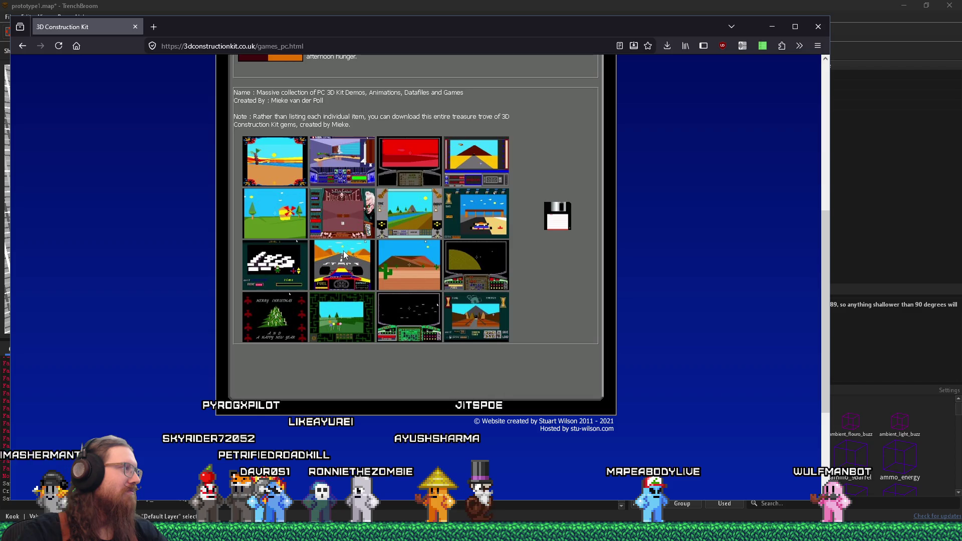
{"action": "scroll", "coordinate": [344, 255], "scroll_direction": "up", "scroll_amount": 6}
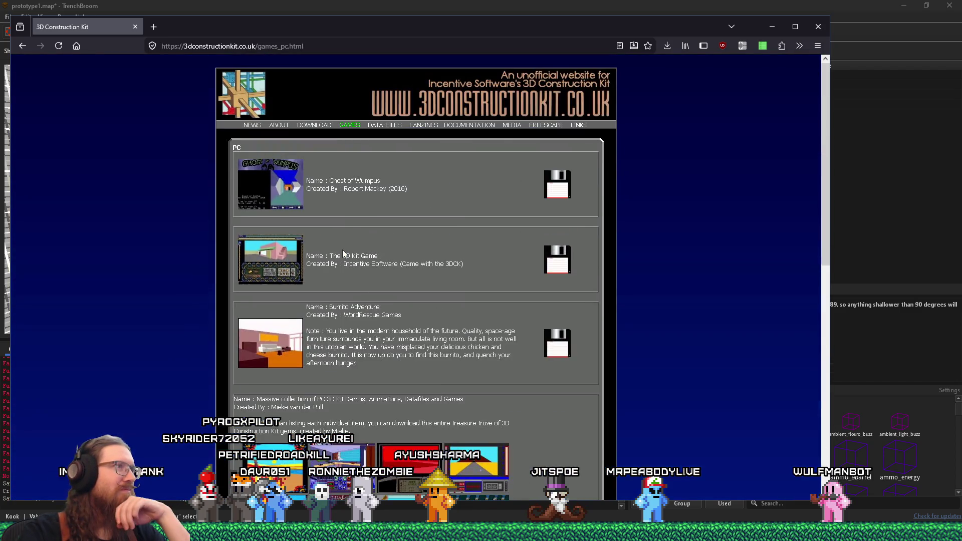
{"action": "left_click", "coordinate": [22, 46]}
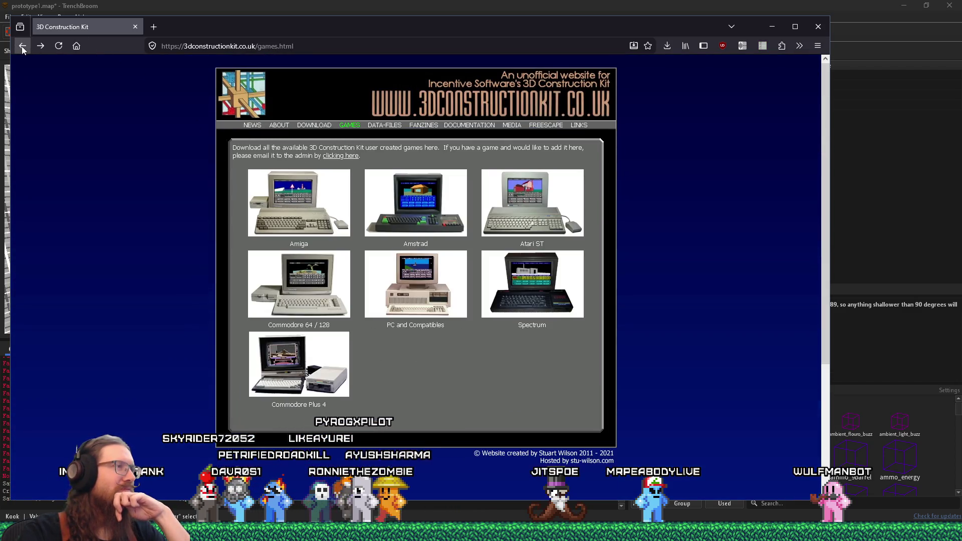
{"action": "left_click", "coordinate": [22, 46]}
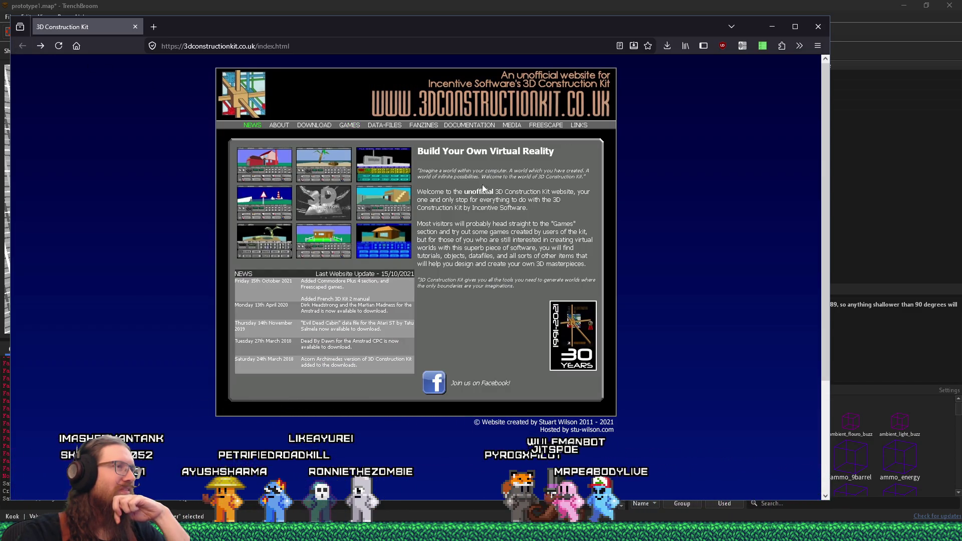
Search the web for '3dconstructionkit' from the address bar.
{"action": "double_click", "coordinate": [205, 49]}
{"action": "right_click", "coordinate": [221, 50]}
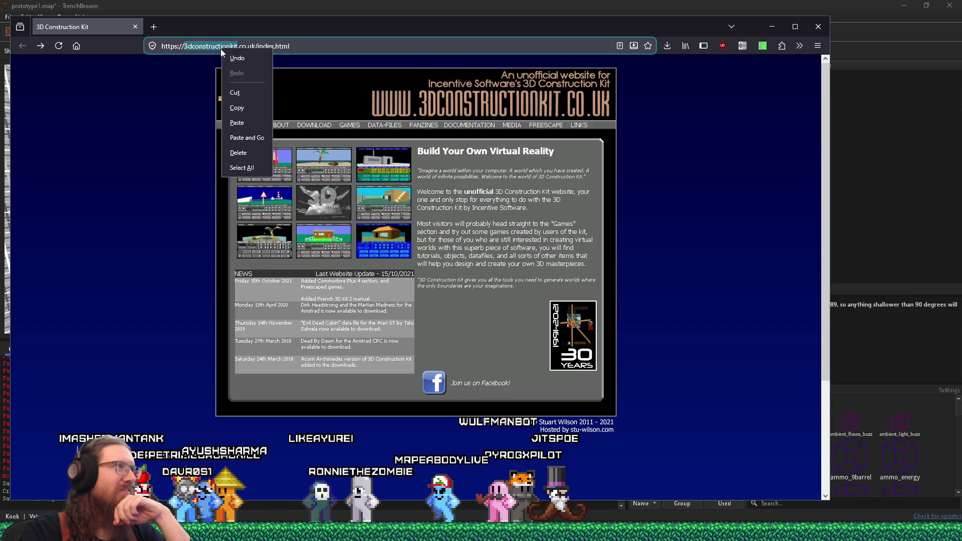
{"action": "key", "text": "ctrl+l"}
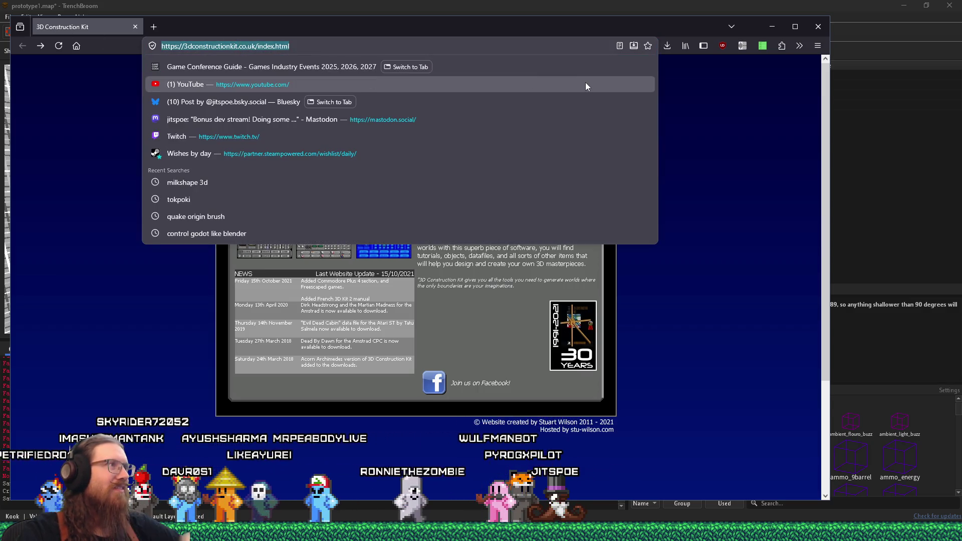
{"action": "type", "text": "3dconstructionkit"}
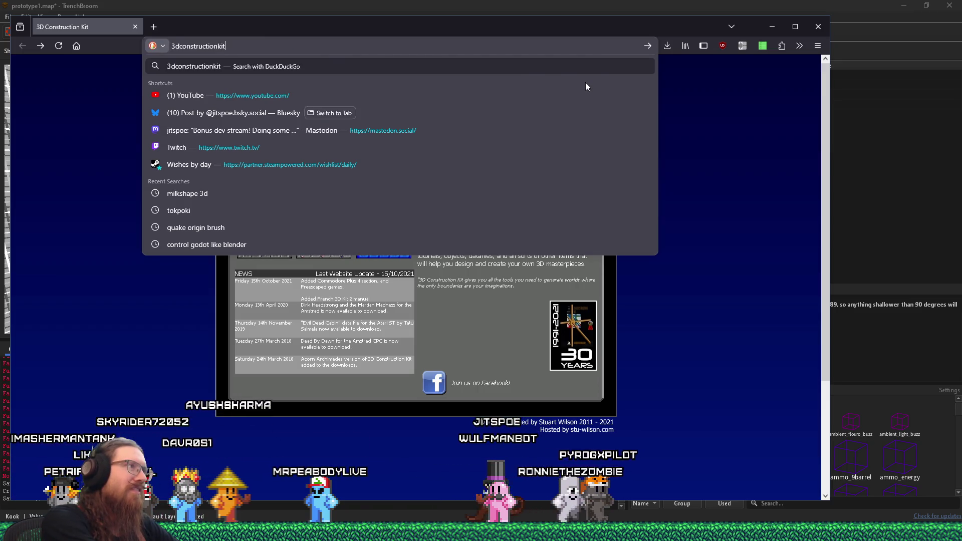
{"action": "key", "text": "Return"}
Switch to image results and open the Commodore Amiga screenshot preview.
{"action": "left_click", "coordinate": [131, 100]}
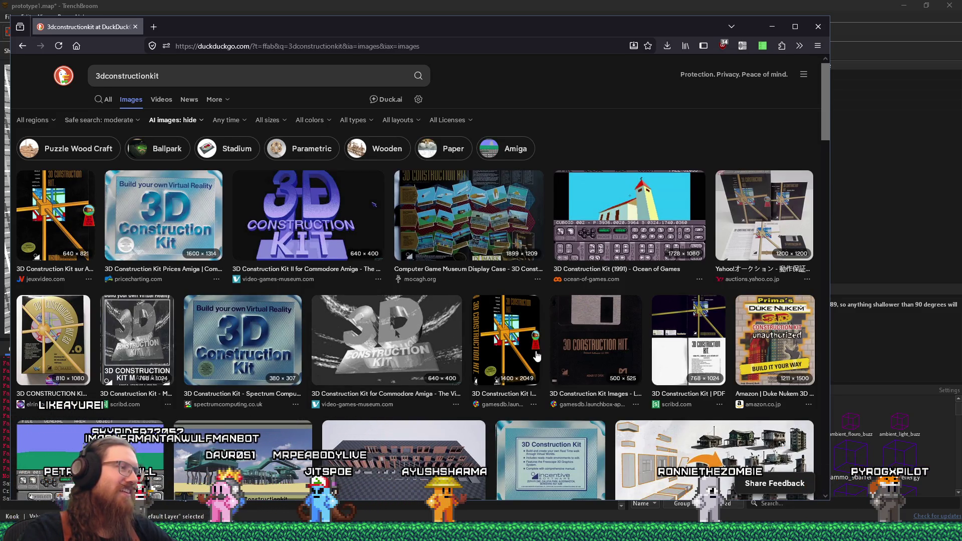
{"action": "scroll", "coordinate": [536, 356], "scroll_direction": "down", "scroll_amount": 3}
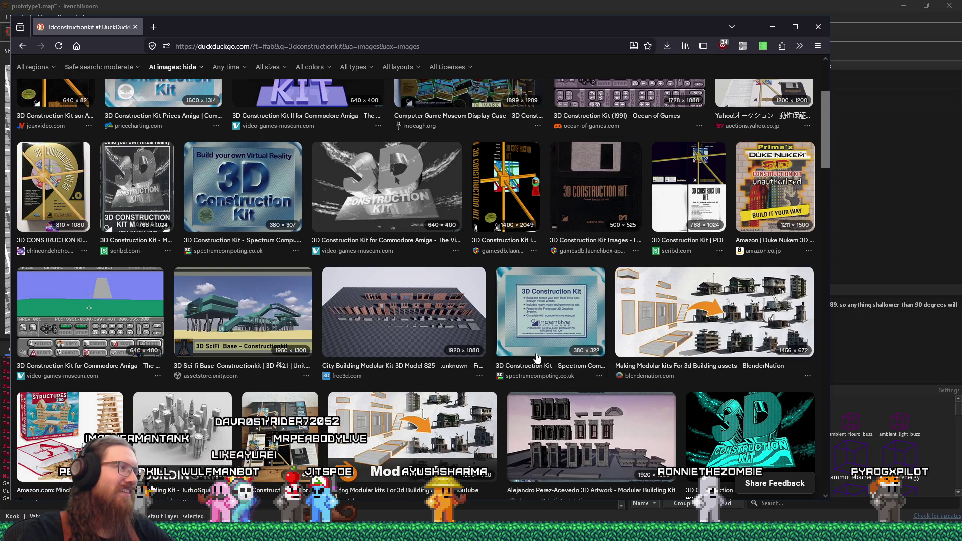
{"action": "scroll", "coordinate": [536, 357], "scroll_direction": "down", "scroll_amount": 2}
{"action": "left_click", "coordinate": [112, 205]}
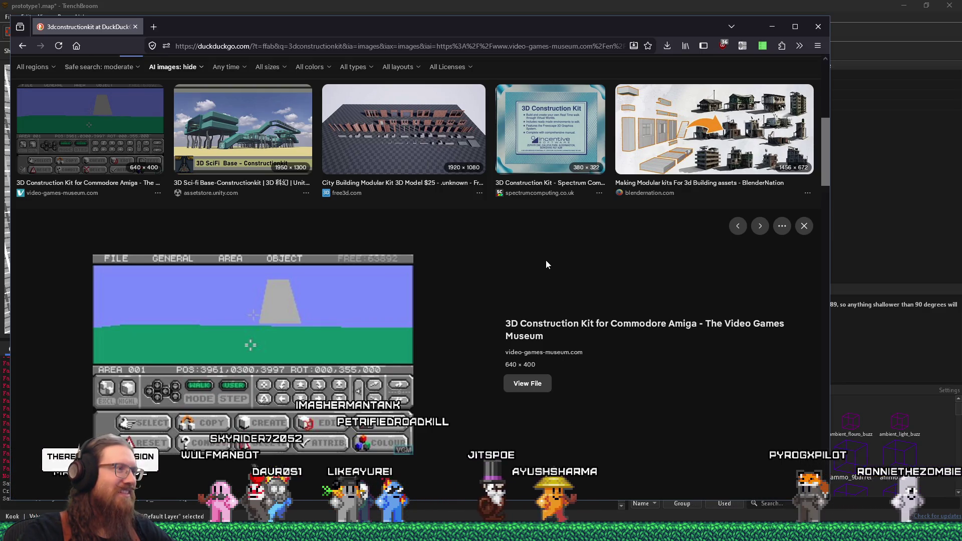
{"action": "scroll", "coordinate": [546, 261], "scroll_direction": "down", "scroll_amount": 5}
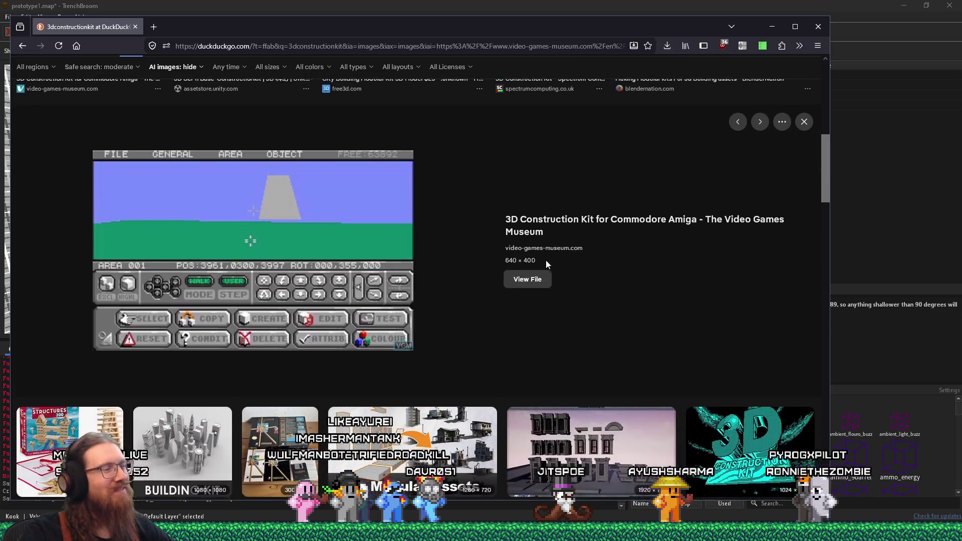
{"action": "scroll", "coordinate": [546, 264], "scroll_direction": "up", "scroll_amount": 4}
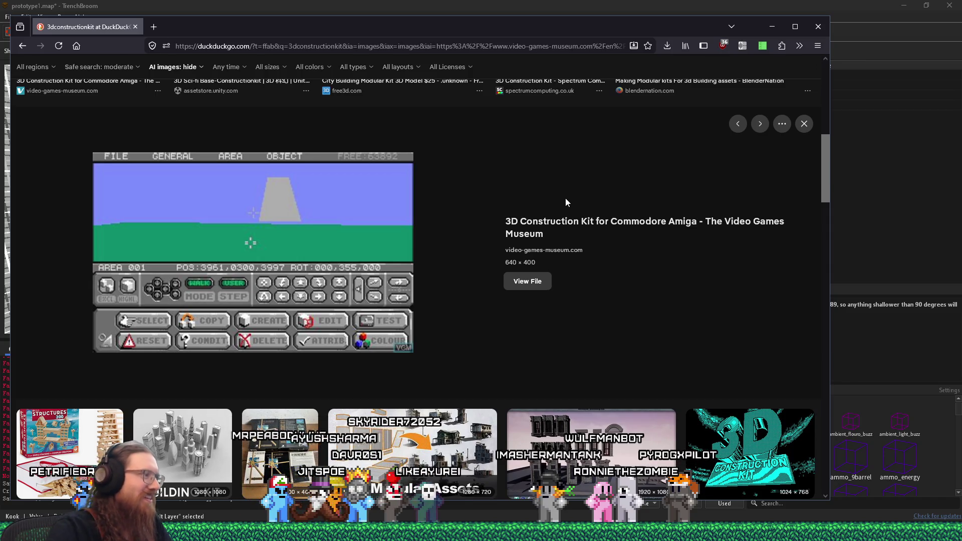
Browse further image results, reopen the Amiga screenshot preview, then return to TrenchBroom.
{"action": "scroll", "coordinate": [561, 193], "scroll_direction": "down", "scroll_amount": 2}
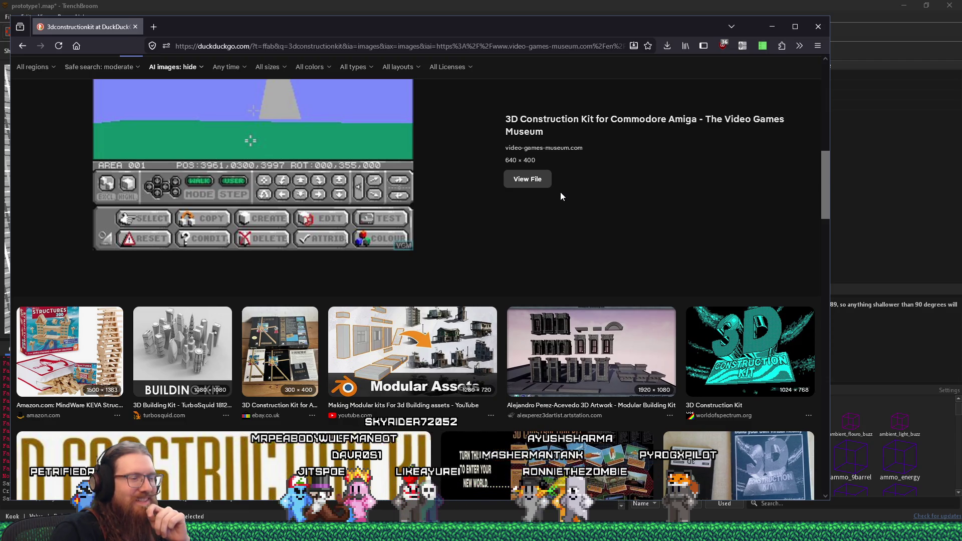
{"action": "scroll", "coordinate": [561, 193], "scroll_direction": "down", "scroll_amount": 3}
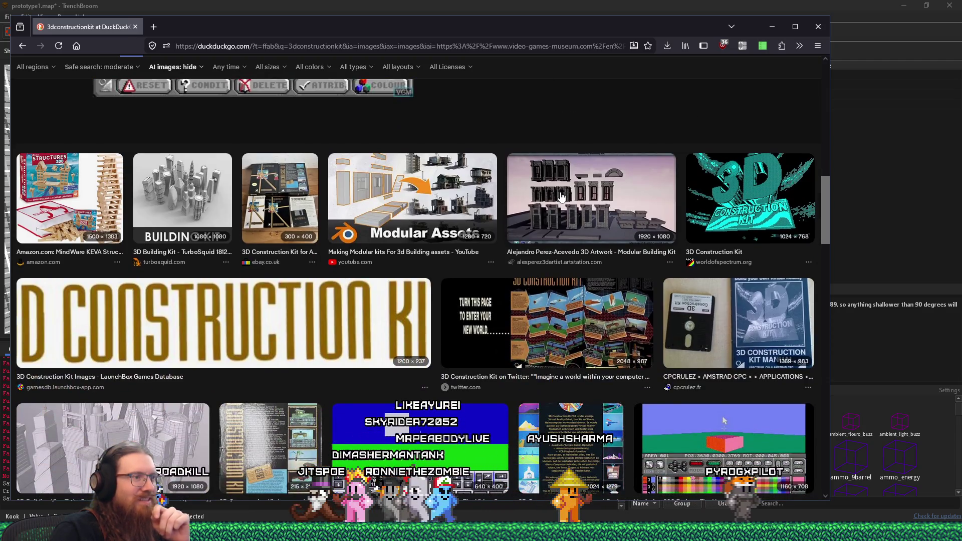
{"action": "scroll", "coordinate": [562, 197], "scroll_direction": "down", "scroll_amount": 2}
{"action": "scroll", "coordinate": [561, 197], "scroll_direction": "down", "scroll_amount": 3}
{"action": "scroll", "coordinate": [562, 196], "scroll_direction": "down", "scroll_amount": 2}
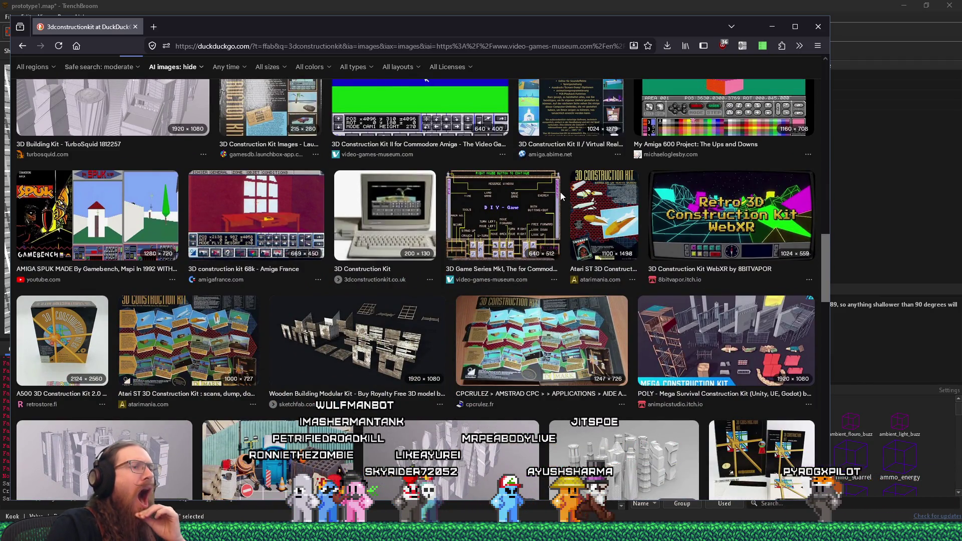
{"action": "scroll", "coordinate": [561, 197], "scroll_direction": "down", "scroll_amount": 3}
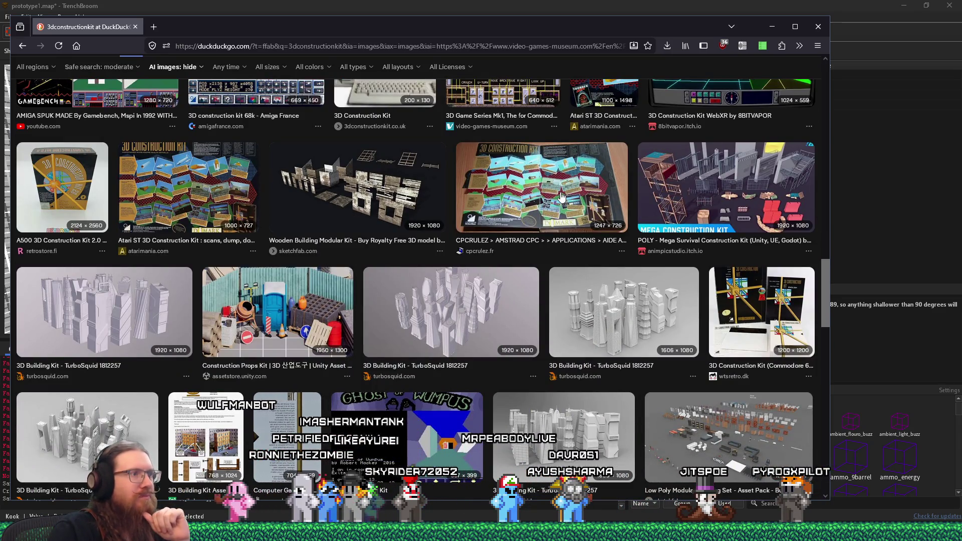
{"action": "scroll", "coordinate": [561, 197], "scroll_direction": "down", "scroll_amount": 5}
{"action": "scroll", "coordinate": [561, 197], "scroll_direction": "up", "scroll_amount": 4}
{"action": "left_click", "coordinate": [561, 196]}
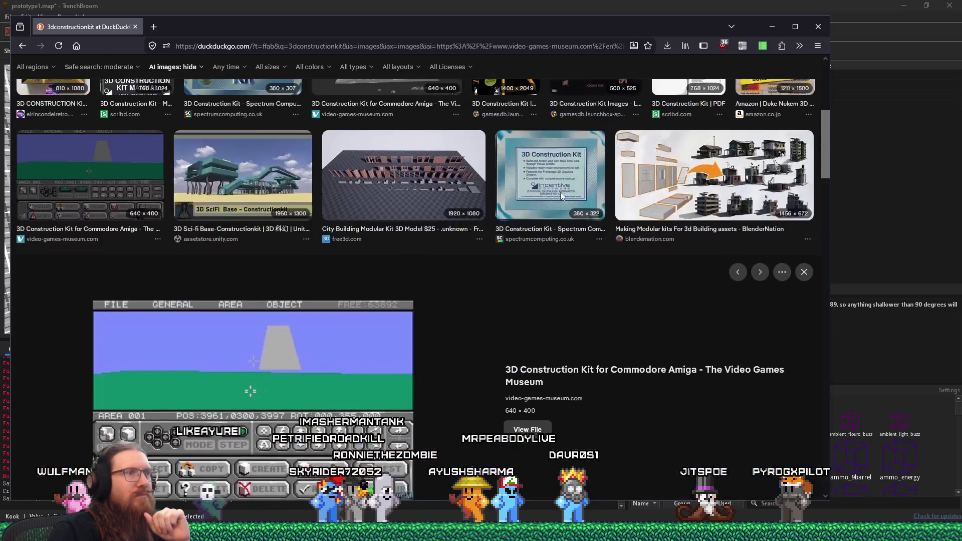
{"action": "scroll", "coordinate": [561, 195], "scroll_direction": "up", "scroll_amount": 4}
{"action": "key", "text": "super+Down"}
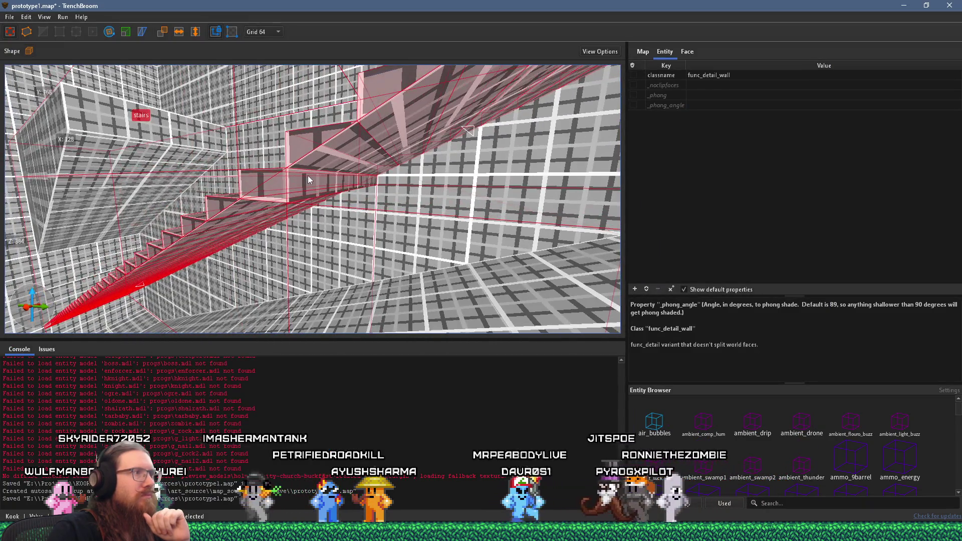
Inspect a single func_detail_wall stair step, then fly the camera into the room.
{"action": "left_click", "coordinate": [308, 176]}
{"action": "left_click", "coordinate": [299, 182]}
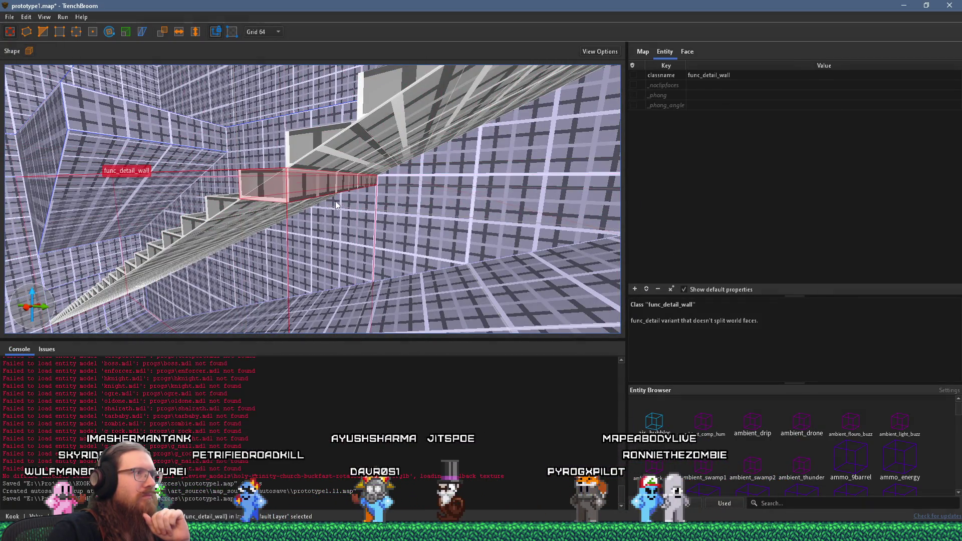
{"action": "key", "text": "Escape"}
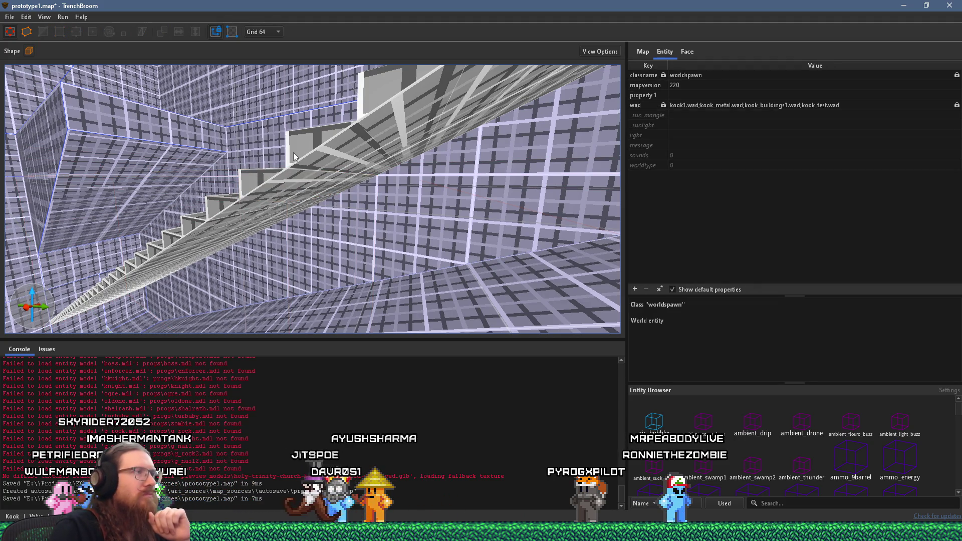
{"action": "scroll", "coordinate": [294, 156], "scroll_direction": "up", "scroll_amount": 10}
{"action": "scroll", "coordinate": [386, 217], "scroll_direction": "up", "scroll_amount": 5}
{"action": "scroll", "coordinate": [353, 211], "scroll_direction": "down", "scroll_amount": 10}
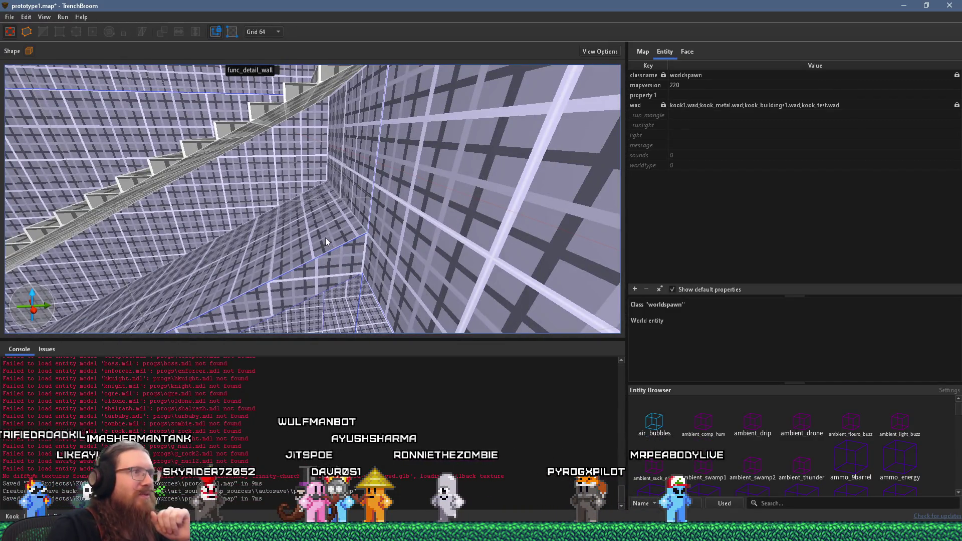
{"action": "scroll", "coordinate": [318, 235], "scroll_direction": "up", "scroll_amount": 5}
{"action": "scroll", "coordinate": [299, 205], "scroll_direction": "up", "scroll_amount": 8}
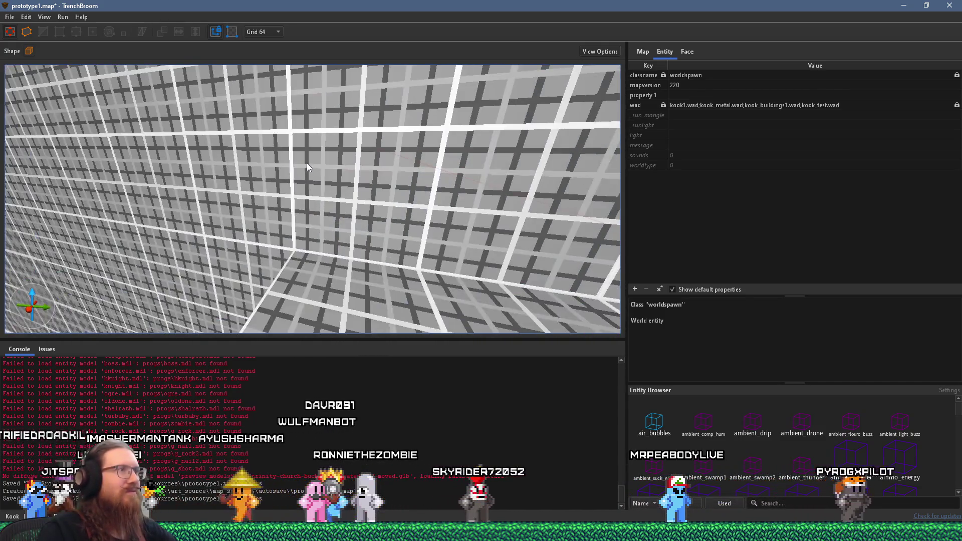
{"action": "scroll", "coordinate": [307, 167], "scroll_direction": "up", "scroll_amount": 8}
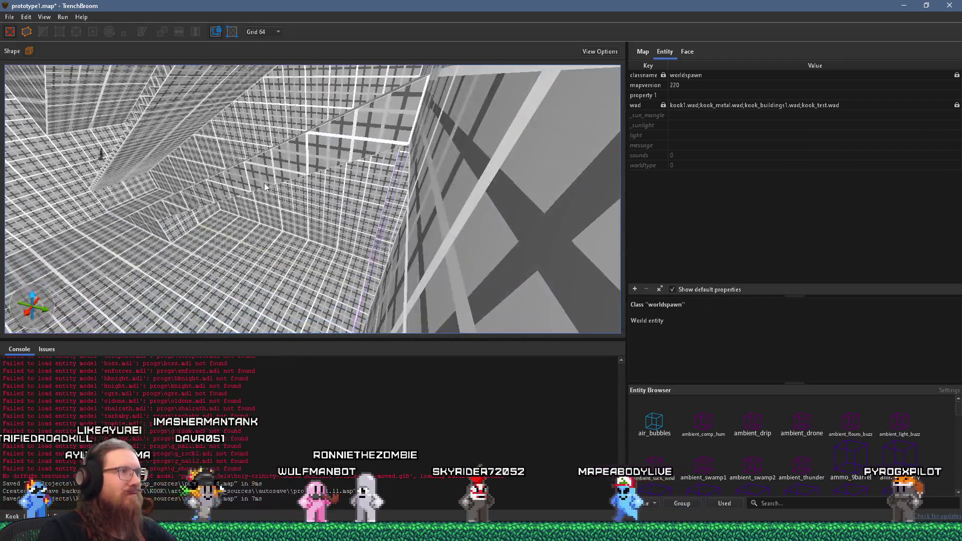
{"action": "scroll", "coordinate": [265, 186], "scroll_direction": "up", "scroll_amount": 8}
{"action": "scroll", "coordinate": [318, 169], "scroll_direction": "up", "scroll_amount": 8}
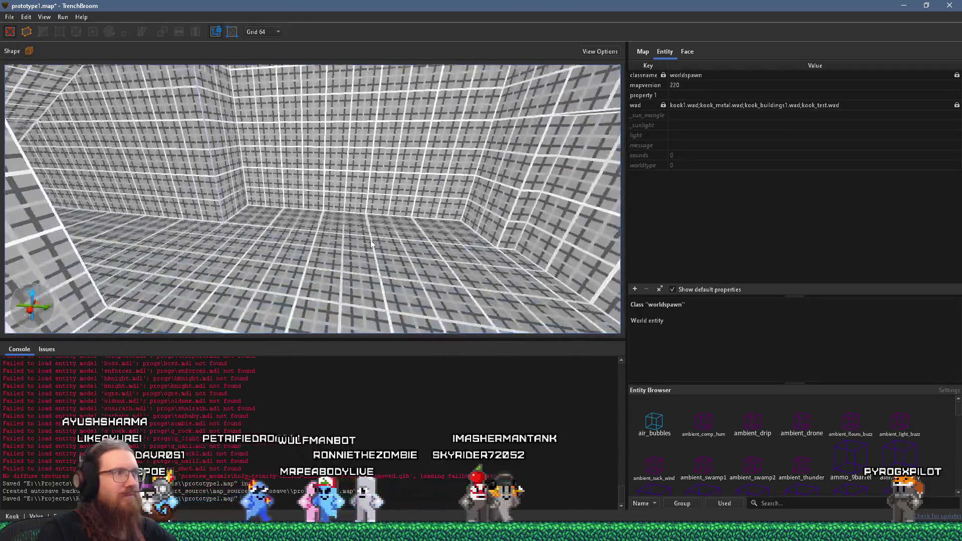
{"action": "scroll", "coordinate": [372, 244], "scroll_direction": "up", "scroll_amount": 10}
{"action": "scroll", "coordinate": [276, 215], "scroll_direction": "up", "scroll_amount": 10}
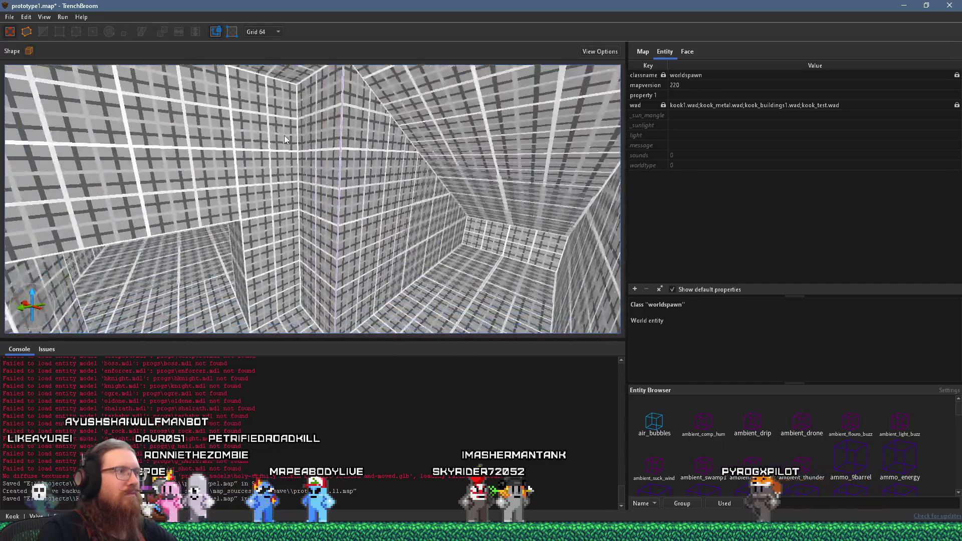
{"action": "scroll", "coordinate": [282, 140], "scroll_direction": "up", "scroll_amount": 10}
{"action": "scroll", "coordinate": [212, 185], "scroll_direction": "up", "scroll_amount": 10}
{"action": "scroll", "coordinate": [233, 176], "scroll_direction": "up", "scroll_amount": 10}
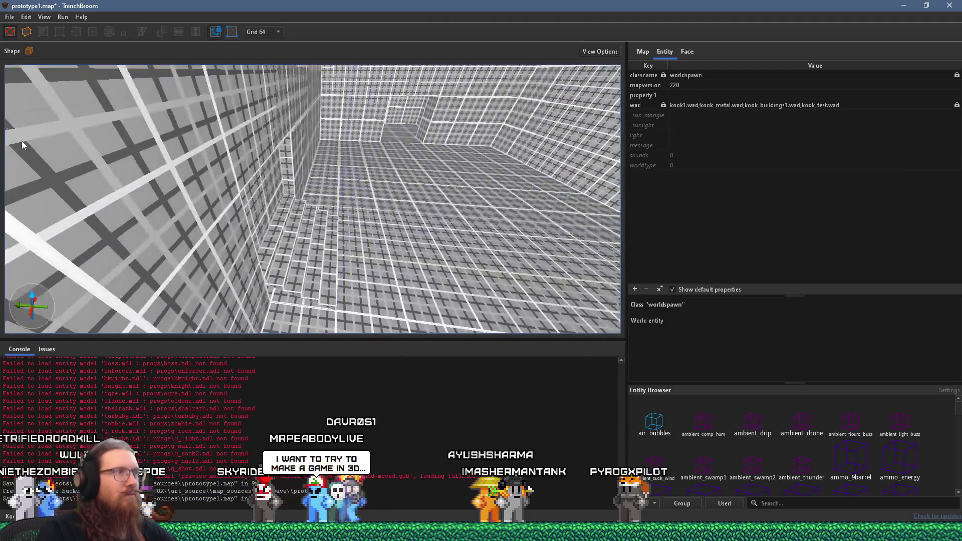
{"action": "scroll", "coordinate": [194, 187], "scroll_direction": "up", "scroll_amount": 10}
{"action": "scroll", "coordinate": [203, 149], "scroll_direction": "up", "scroll_amount": 5}
Select the room's left wall brush and reshape it along the Y axis.
{"action": "left_click", "coordinate": [317, 176]}
{"action": "scroll", "coordinate": [272, 187], "scroll_direction": "down", "scroll_amount": 10}
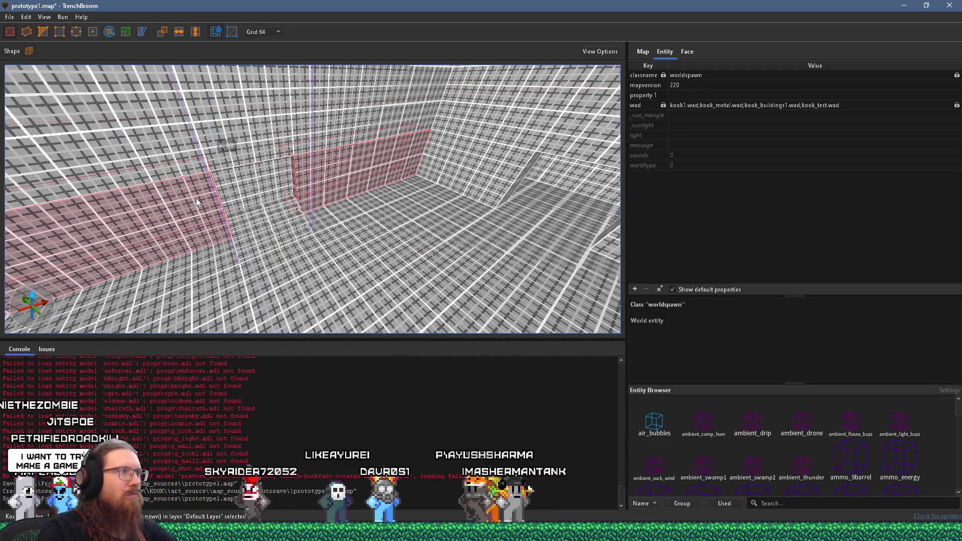
{"action": "left_click_drag", "start_coordinate": [332, 152], "coordinate": [271, 179]}
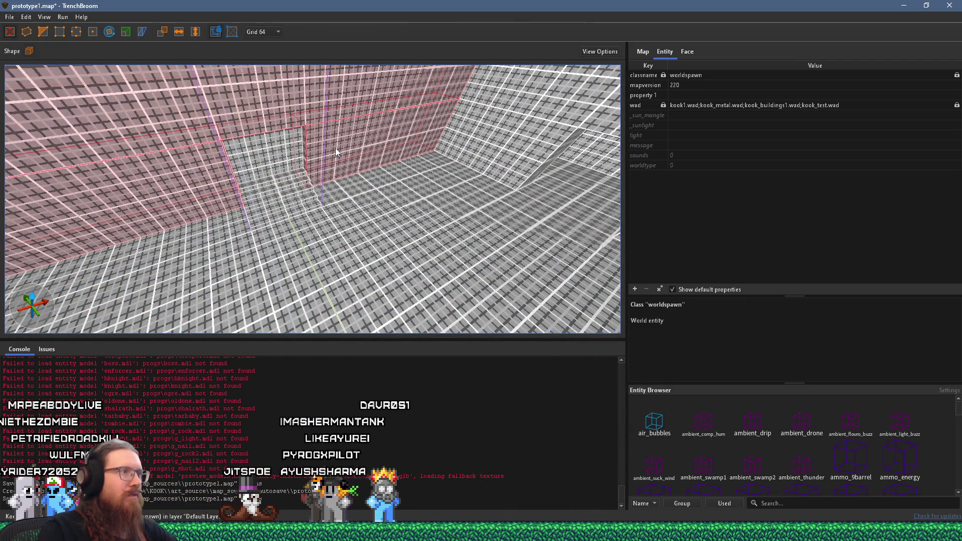
{"action": "scroll", "coordinate": [333, 153], "scroll_direction": "up", "scroll_amount": 5}
{"action": "mouse_move", "coordinate": [318, 155]}
{"action": "left_mouse_down"}
{"action": "mouse_move", "coordinate": [388, 211]}
{"action": "mouse_move", "coordinate": [456, 182]}
{"action": "mouse_move", "coordinate": [344, 168]}
{"action": "mouse_move", "coordinate": [272, 176]}
{"action": "left_mouse_up"}
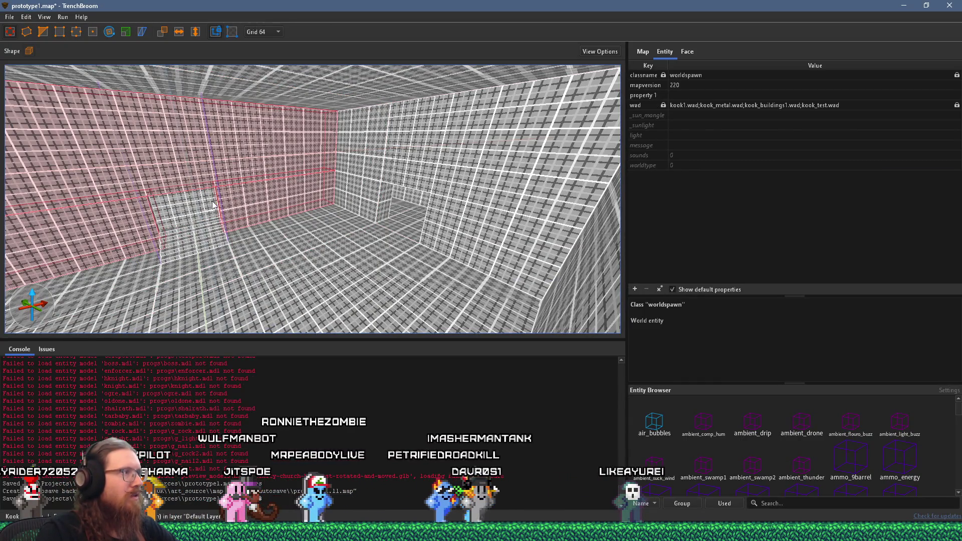
{"action": "left_click", "coordinate": [181, 210]}
{"action": "left_click", "coordinate": [181, 210], "text": "ctrl"}
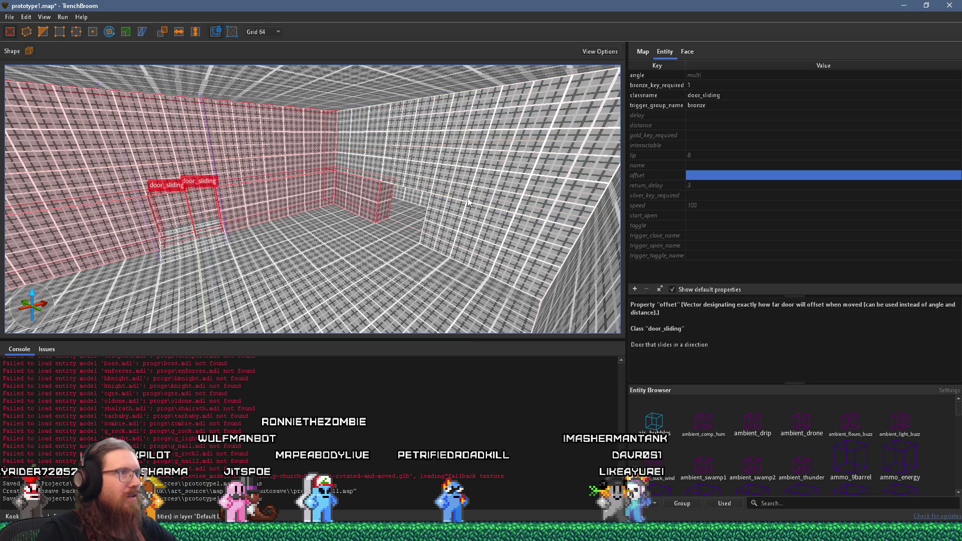
{"action": "scroll", "coordinate": [361, 260], "scroll_direction": "up", "scroll_amount": 5}
{"action": "mouse_move", "coordinate": [361, 259]}
{"action": "left_mouse_down"}
{"action": "mouse_move", "coordinate": [217, 260]}
{"action": "mouse_move", "coordinate": [278, 225]}
{"action": "mouse_move", "coordinate": [230, 227]}
{"action": "mouse_move", "coordinate": [124, 145]}
{"action": "mouse_move", "coordinate": [333, 174]}
{"action": "left_mouse_up"}
{"action": "left_click", "coordinate": [311, 170], "text": "ctrl"}
{"action": "mouse_move", "coordinate": [239, 179]}
{"action": "left_mouse_down"}
{"action": "mouse_move", "coordinate": [314, 127]}
{"action": "mouse_move", "coordinate": [296, 234]}
{"action": "mouse_move", "coordinate": [353, 202]}
{"action": "mouse_move", "coordinate": [316, 231]}
{"action": "mouse_move", "coordinate": [215, 227]}
{"action": "mouse_move", "coordinate": [182, 215]}
{"action": "mouse_move", "coordinate": [273, 306]}
{"action": "mouse_move", "coordinate": [377, 218]}
{"action": "left_mouse_up"}
{"action": "left_click", "coordinate": [452, 200]}
{"action": "left_click", "coordinate": [293, 160], "text": "ctrl"}
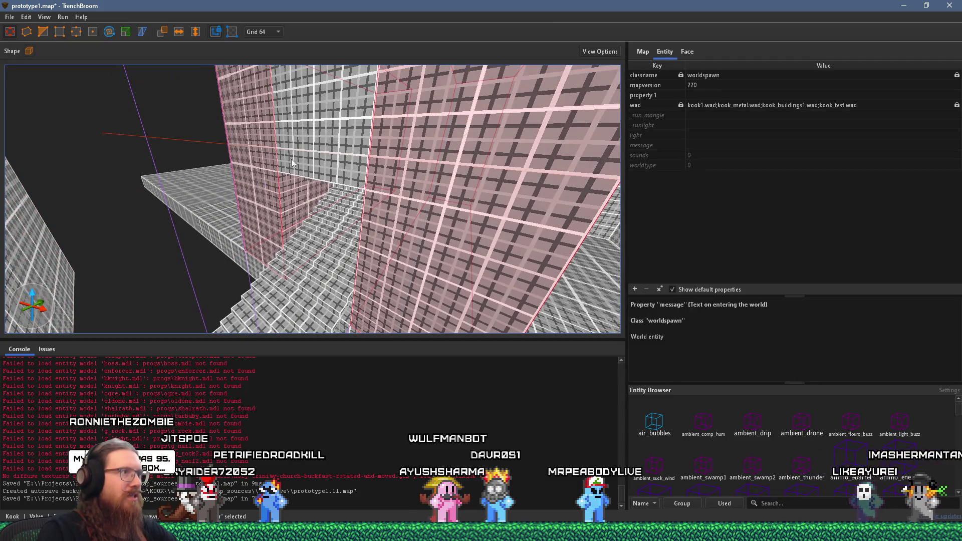
Enlarge the new brush to 576 by 320 and stretch it across the room top to the wall corner.
{"action": "mouse_move", "coordinate": [293, 160]}
{"action": "left_mouse_down"}
{"action": "mouse_move", "coordinate": [302, 234]}
{"action": "mouse_move", "coordinate": [401, 269]}
{"action": "mouse_move", "coordinate": [263, 263]}
{"action": "mouse_move", "coordinate": [242, 314]}
{"action": "mouse_move", "coordinate": [324, 332]}
{"action": "mouse_move", "coordinate": [453, 196]}
{"action": "left_mouse_up"}
{"action": "key", "text": "d"}
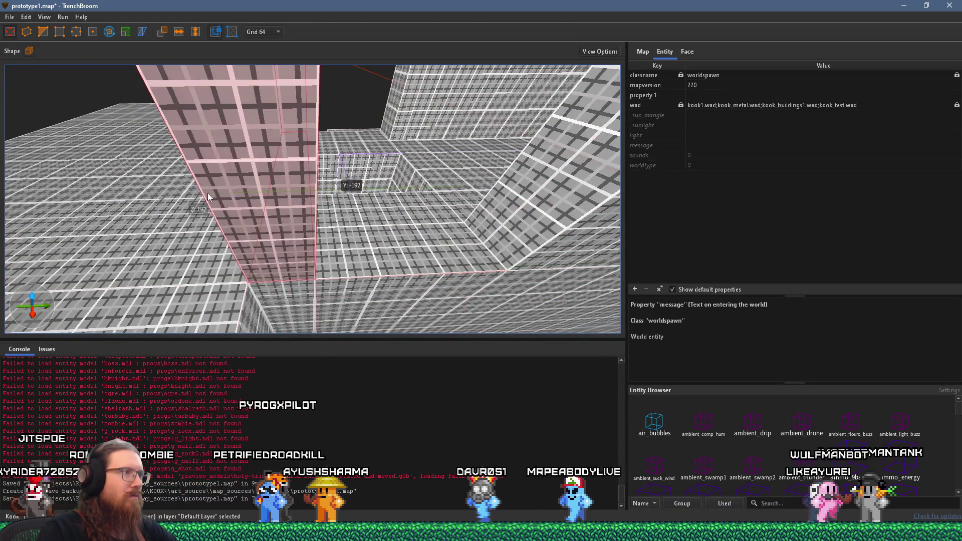
{"action": "key", "text": "w"}
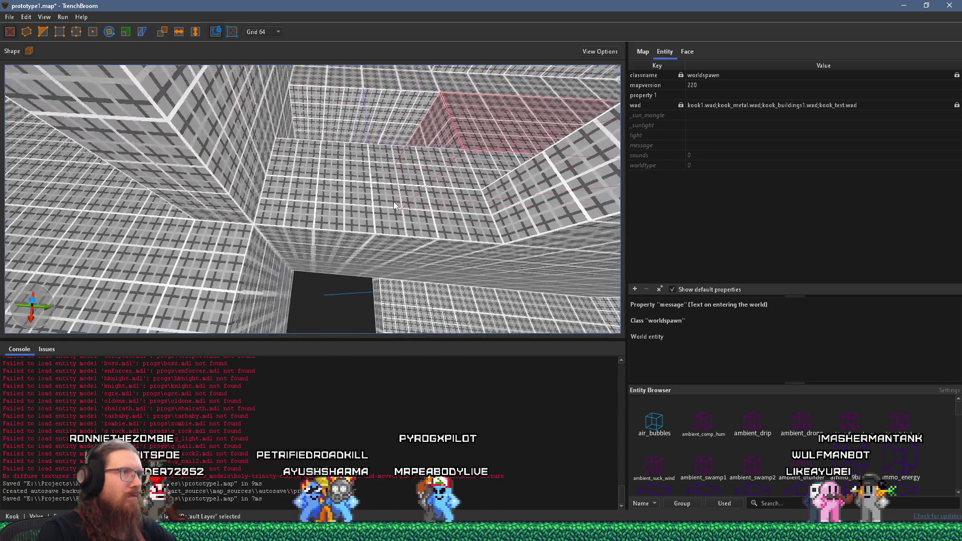
{"action": "left_click_drag", "start_coordinate": [421, 178], "coordinate": [259, 227]}
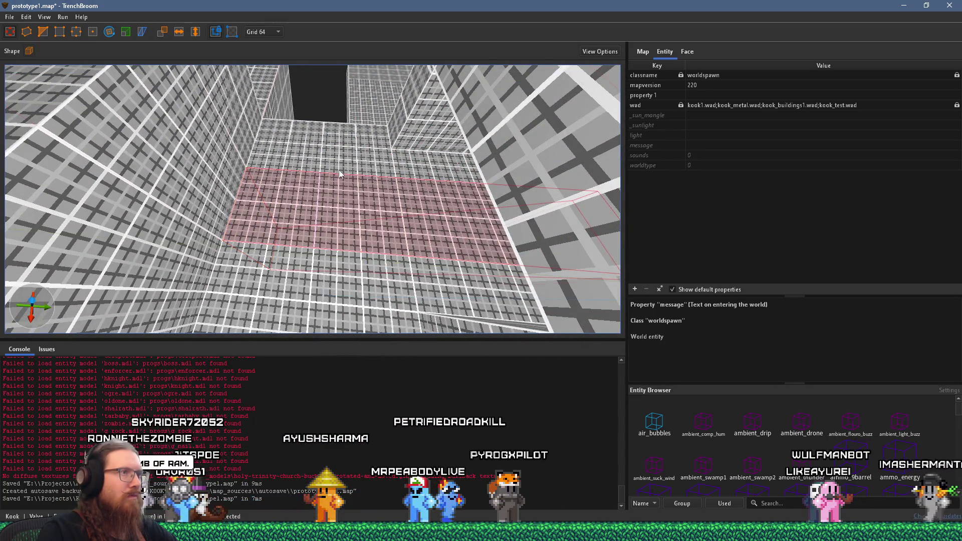
{"action": "key", "text": "s"}
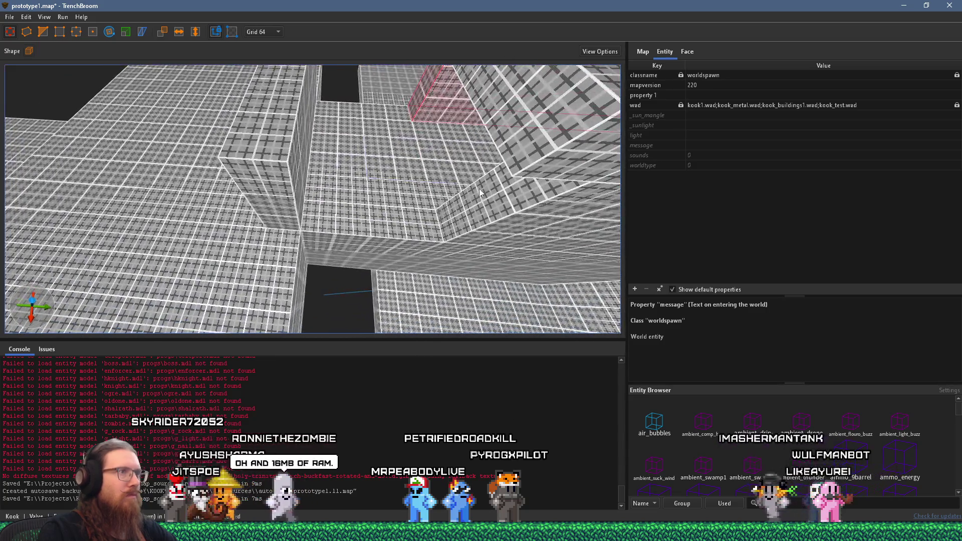
{"action": "mouse_move", "coordinate": [490, 200]}
{"action": "left_mouse_down"}
{"action": "mouse_move", "coordinate": [505, 202]}
{"action": "mouse_move", "coordinate": [302, 201]}
{"action": "left_mouse_up"}
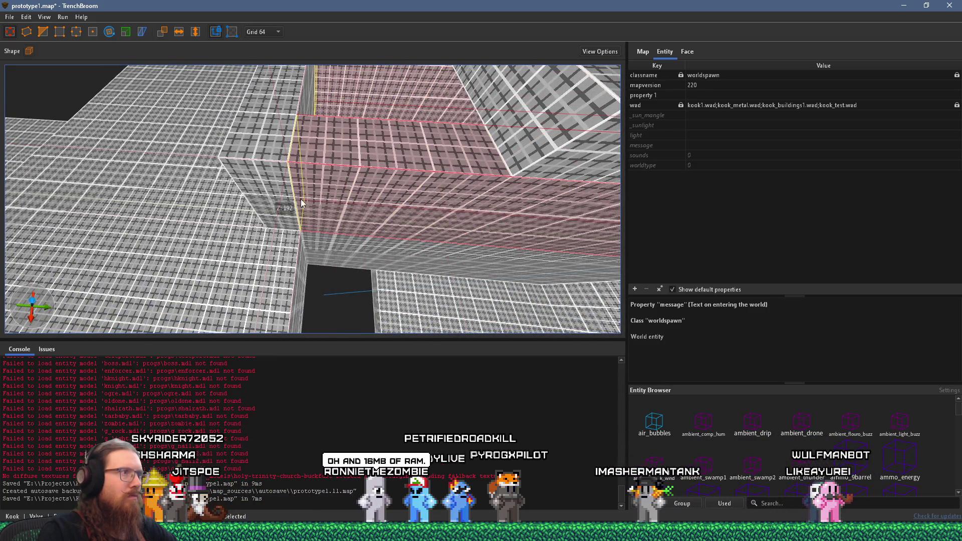
{"action": "left_click_drag", "start_coordinate": [524, 113], "coordinate": [361, 118]}
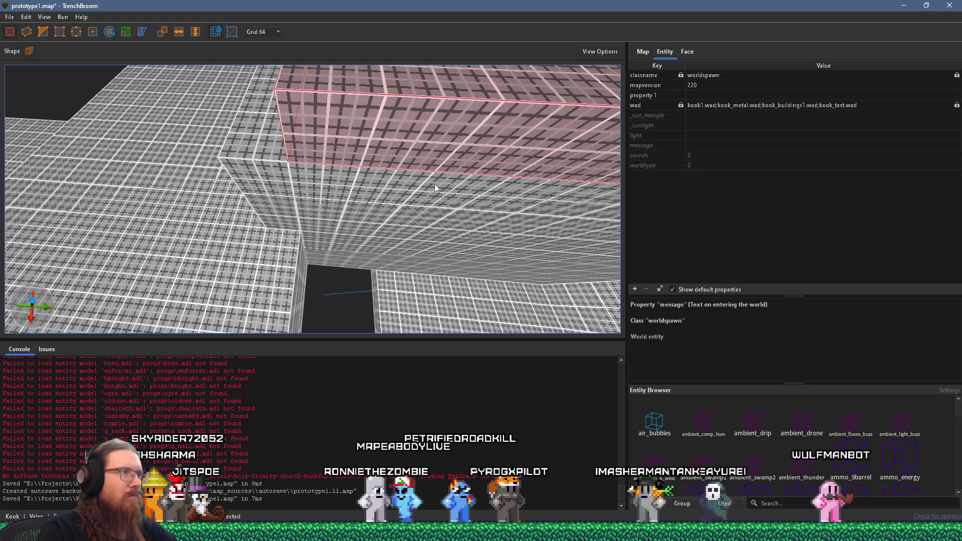
Fly around the room to check the stairs, pit and sloped wall, then start a brush beside the stairs.
{"action": "key", "text": "w"}
{"action": "key", "text": "s"}
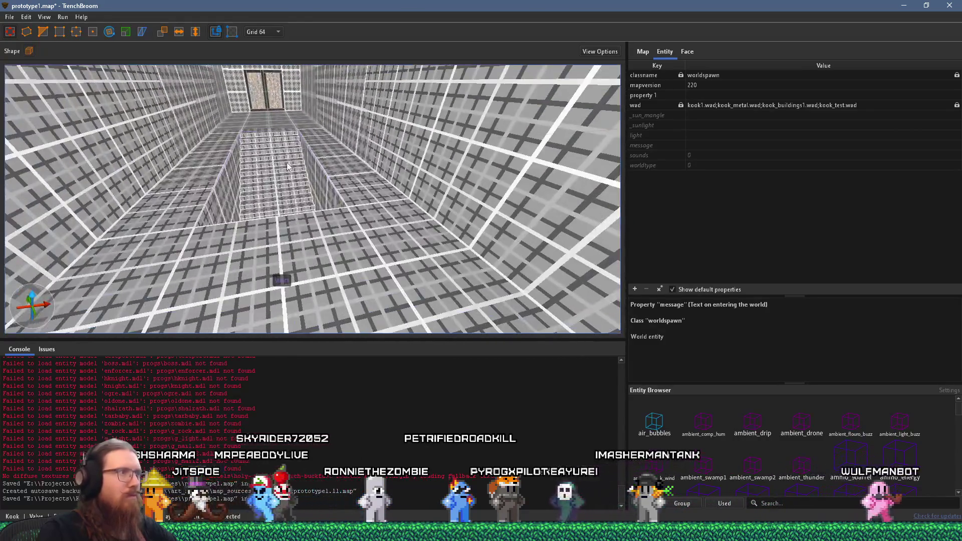
{"action": "key", "text": "w"}
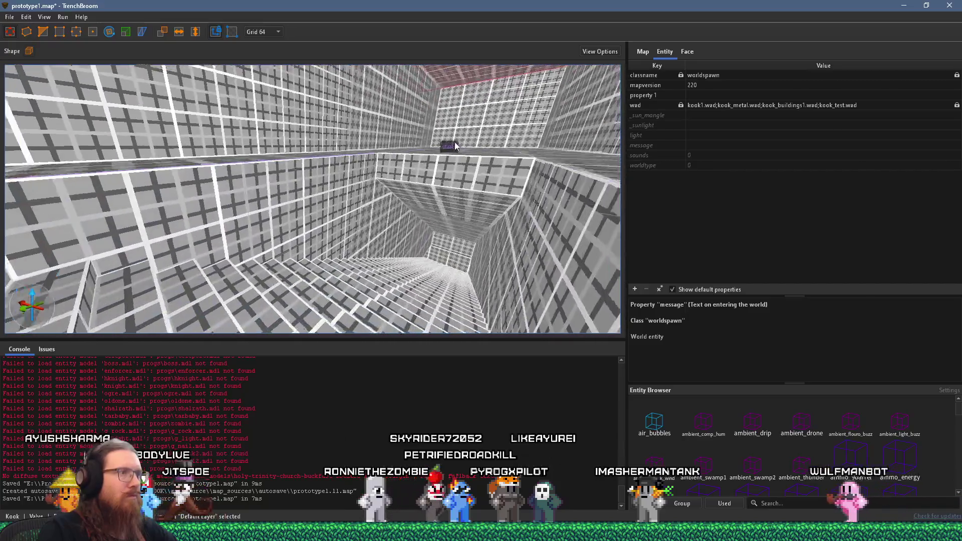
{"action": "key", "text": "s"}
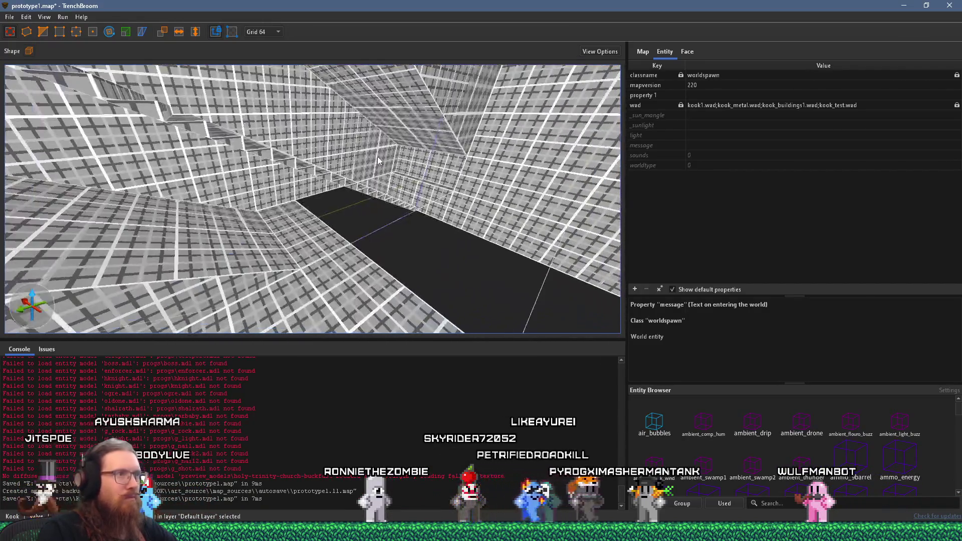
{"action": "key", "text": "w"}
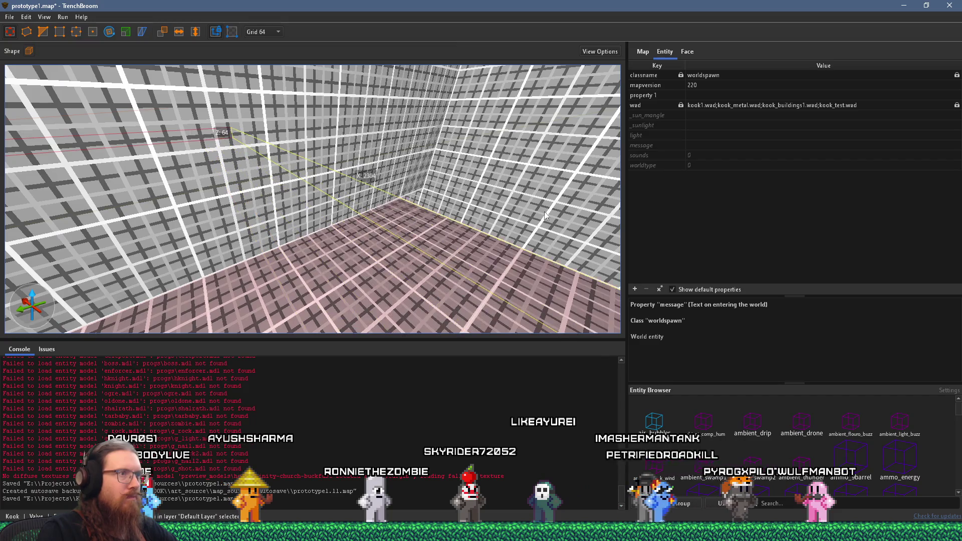
{"action": "key", "text": "w"}
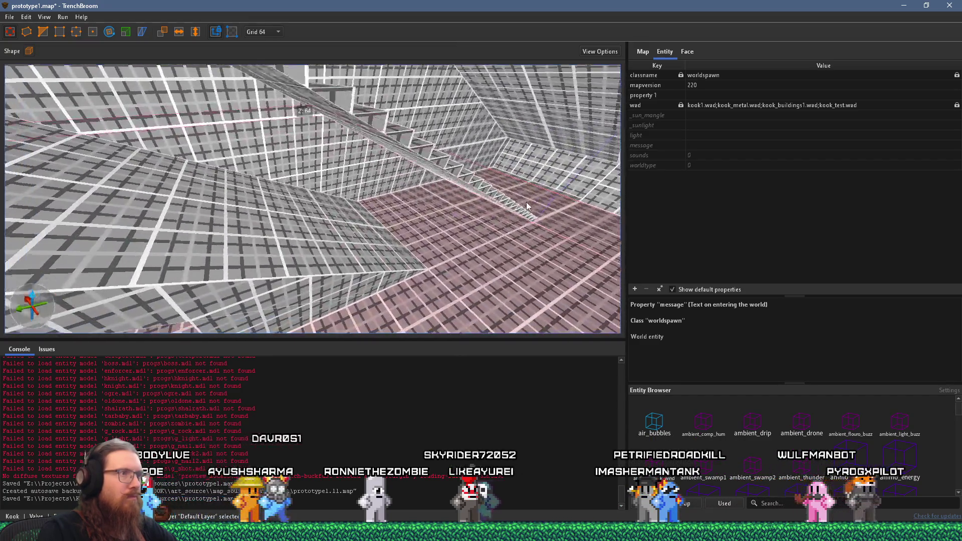
{"action": "key", "text": "w"}
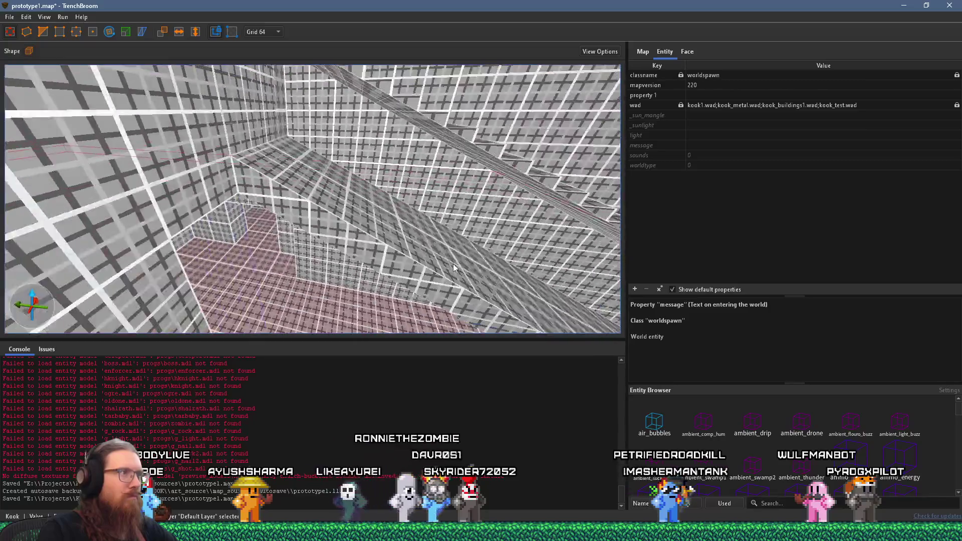
{"action": "key", "text": "w"}
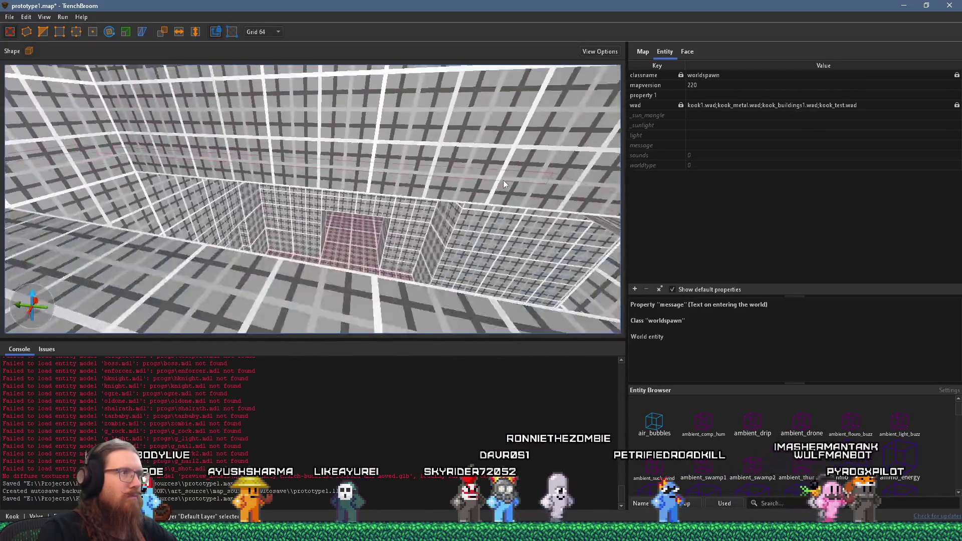
{"action": "key", "text": "w"}
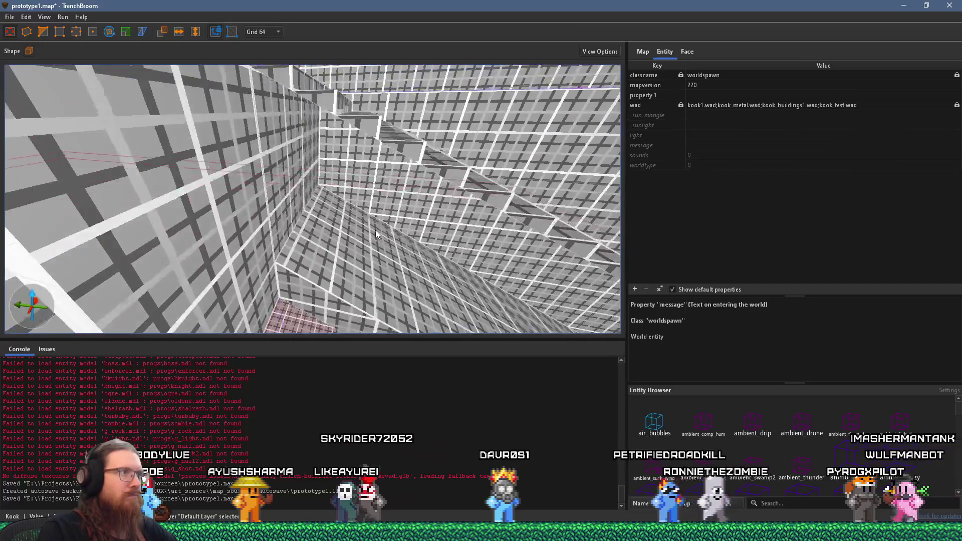
{"action": "mouse_move", "coordinate": [384, 239]}
{"action": "left_mouse_down"}
{"action": "mouse_move", "coordinate": [371, 253]}
{"action": "mouse_move", "coordinate": [365, 139]}
{"action": "mouse_move", "coordinate": [364, 165]}
{"action": "mouse_move", "coordinate": [353, 164]}
{"action": "left_mouse_up"}
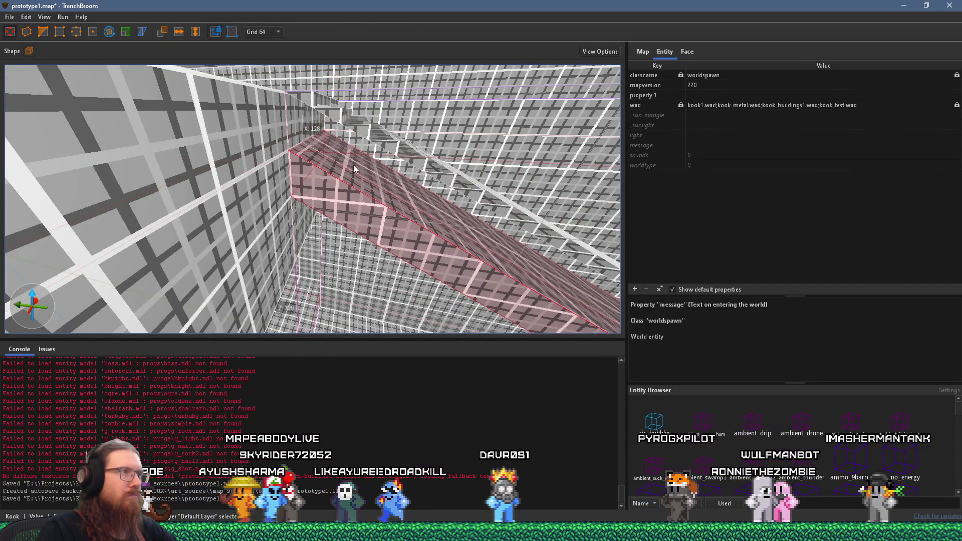
Switch to the 8-unit grid, clear the selection, and reselect the new brush by the stairs.
{"action": "left_click", "coordinate": [263, 32]}
{"action": "left_click", "coordinate": [269, 80]}
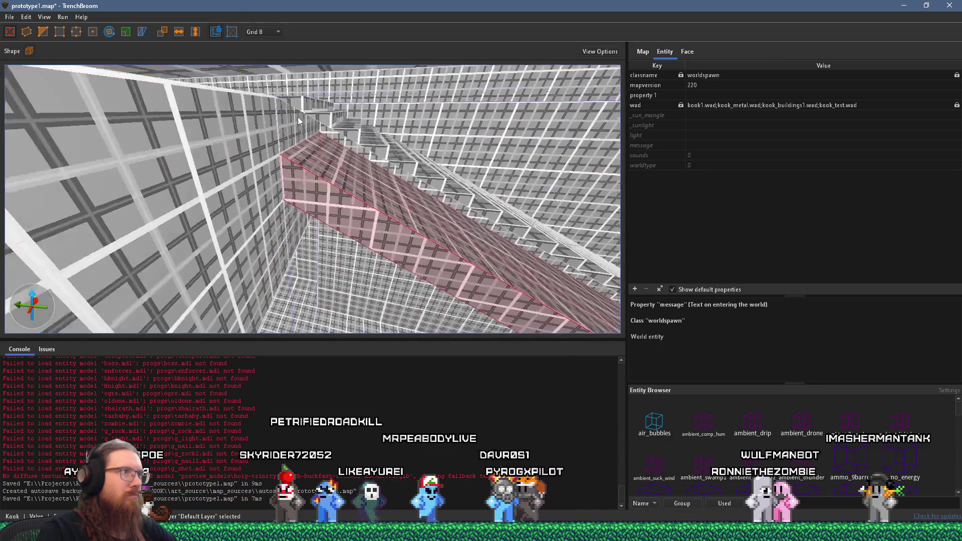
{"action": "scroll", "coordinate": [326, 127], "scroll_direction": "up", "scroll_amount": 5}
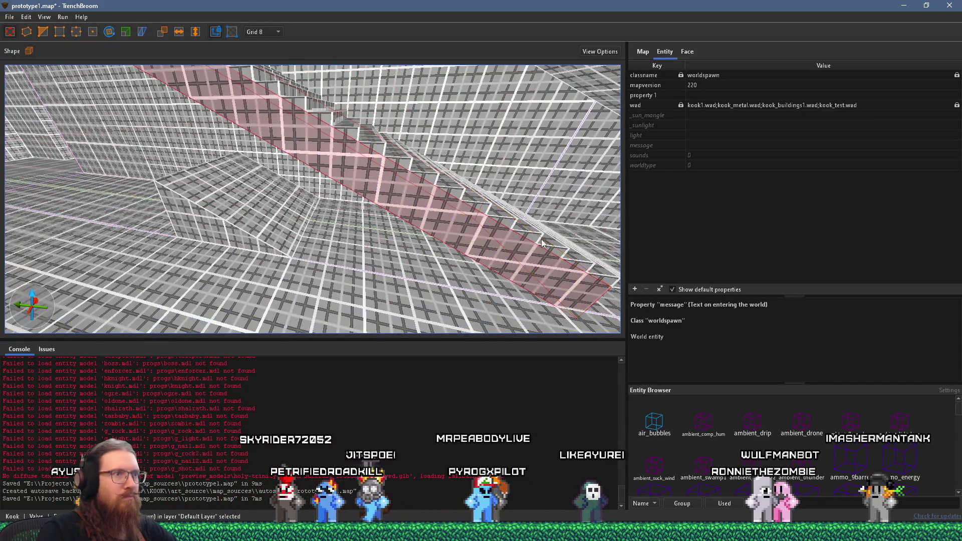
{"action": "scroll", "coordinate": [367, 147], "scroll_direction": "up", "scroll_amount": 5}
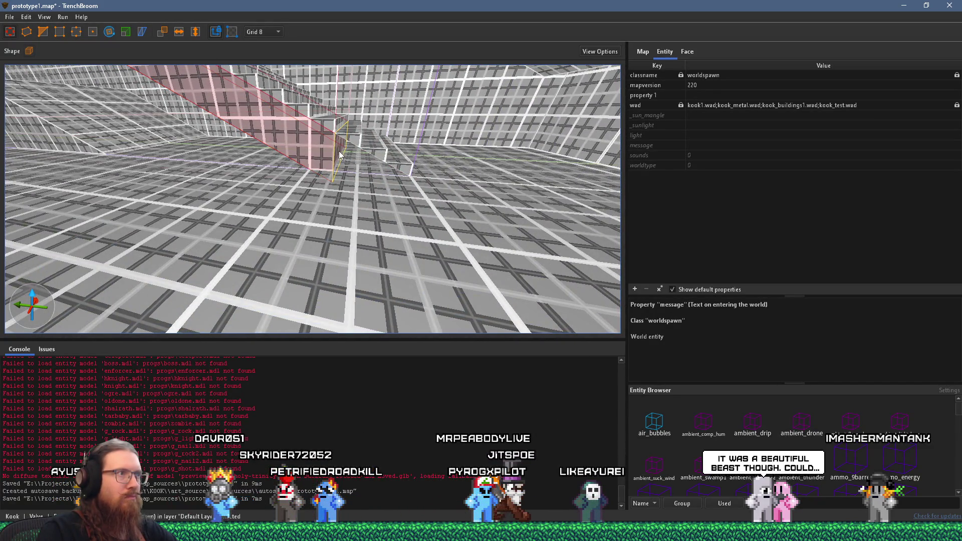
{"action": "key", "text": "Escape"}
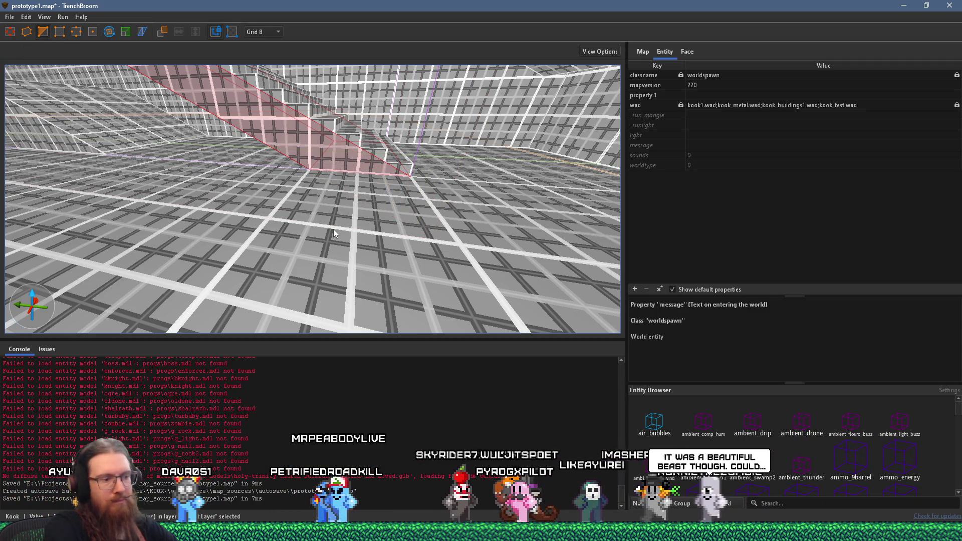
{"action": "mouse_move", "coordinate": [234, 218]}
{"action": "left_mouse_down"}
{"action": "mouse_move", "coordinate": [341, 241]}
{"action": "mouse_move", "coordinate": [288, 257]}
{"action": "mouse_move", "coordinate": [291, 245]}
{"action": "mouse_move", "coordinate": [207, 149]}
{"action": "mouse_move", "coordinate": [167, 146]}
{"action": "mouse_move", "coordinate": [456, 178]}
{"action": "mouse_move", "coordinate": [501, 171]}
{"action": "mouse_move", "coordinate": [458, 183]}
{"action": "mouse_move", "coordinate": [328, 172]}
{"action": "mouse_move", "coordinate": [408, 142]}
{"action": "mouse_move", "coordinate": [386, 151]}
{"action": "mouse_move", "coordinate": [332, 52]}
{"action": "mouse_move", "coordinate": [336, 134]}
{"action": "mouse_move", "coordinate": [275, 86]}
{"action": "mouse_move", "coordinate": [237, 107]}
{"action": "mouse_move", "coordinate": [240, 125]}
{"action": "mouse_move", "coordinate": [249, 113]}
{"action": "mouse_move", "coordinate": [299, 122]}
{"action": "mouse_move", "coordinate": [236, 101]}
{"action": "left_mouse_up"}
{"action": "left_click", "coordinate": [540, 164]}
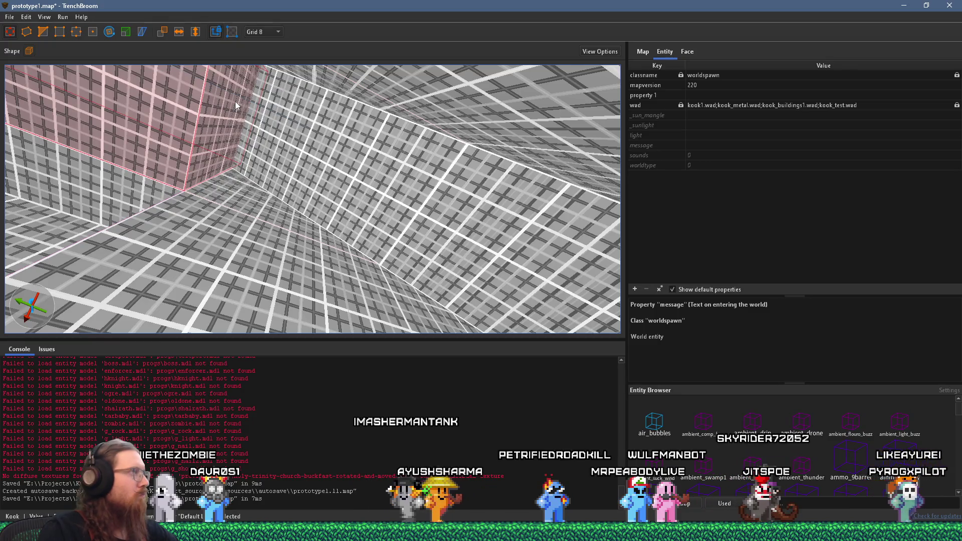
{"action": "mouse_move", "coordinate": [236, 101]}
{"action": "left_mouse_down"}
{"action": "mouse_move", "coordinate": [290, 167]}
{"action": "mouse_move", "coordinate": [274, 180]}
{"action": "left_mouse_up"}
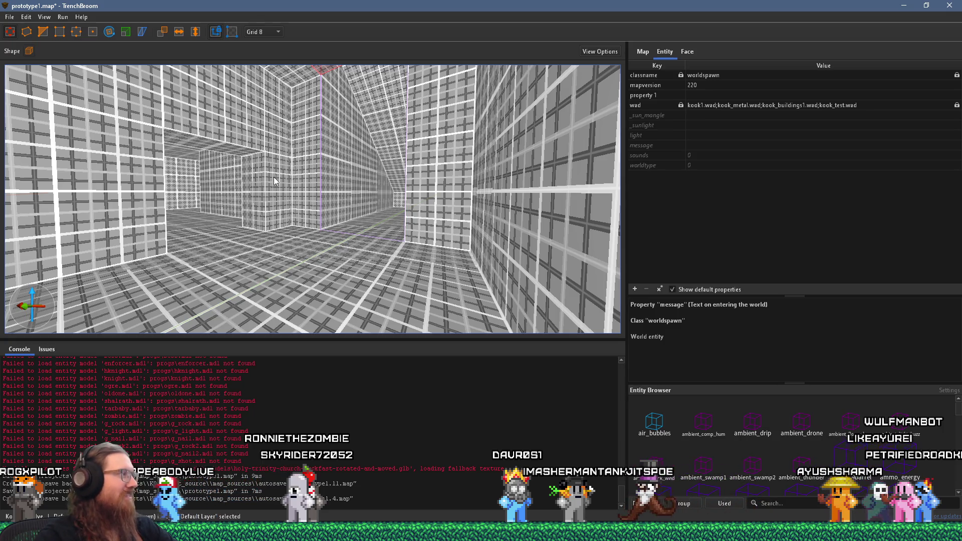
{"action": "mouse_move", "coordinate": [387, 195]}
{"action": "left_mouse_down"}
{"action": "mouse_move", "coordinate": [434, 180]}
{"action": "mouse_move", "coordinate": [363, 189]}
{"action": "mouse_move", "coordinate": [363, 155]}
{"action": "mouse_move", "coordinate": [278, 124]}
{"action": "mouse_move", "coordinate": [268, 53]}
{"action": "mouse_move", "coordinate": [330, 172]}
{"action": "mouse_move", "coordinate": [346, 155]}
{"action": "mouse_move", "coordinate": [332, 236]}
{"action": "mouse_move", "coordinate": [365, 176]}
{"action": "mouse_move", "coordinate": [279, 268]}
{"action": "mouse_move", "coordinate": [303, 234]}
{"action": "mouse_move", "coordinate": [290, 198]}
{"action": "mouse_move", "coordinate": [308, 214]}
{"action": "mouse_move", "coordinate": [287, 131]}
{"action": "left_mouse_up"}
{"action": "mouse_move", "coordinate": [277, 170]}
{"action": "left_mouse_down"}
{"action": "mouse_move", "coordinate": [304, 171]}
{"action": "mouse_move", "coordinate": [299, 148]}
{"action": "mouse_move", "coordinate": [311, 145]}
{"action": "mouse_move", "coordinate": [337, 171]}
{"action": "mouse_move", "coordinate": [288, 141]}
{"action": "mouse_move", "coordinate": [323, 98]}
{"action": "mouse_move", "coordinate": [365, 165]}
{"action": "mouse_move", "coordinate": [293, 202]}
{"action": "left_mouse_up"}
Select the corridor wall brush, look down the corridor, then bring Firefox to the front.
{"action": "left_click", "coordinate": [293, 202]}
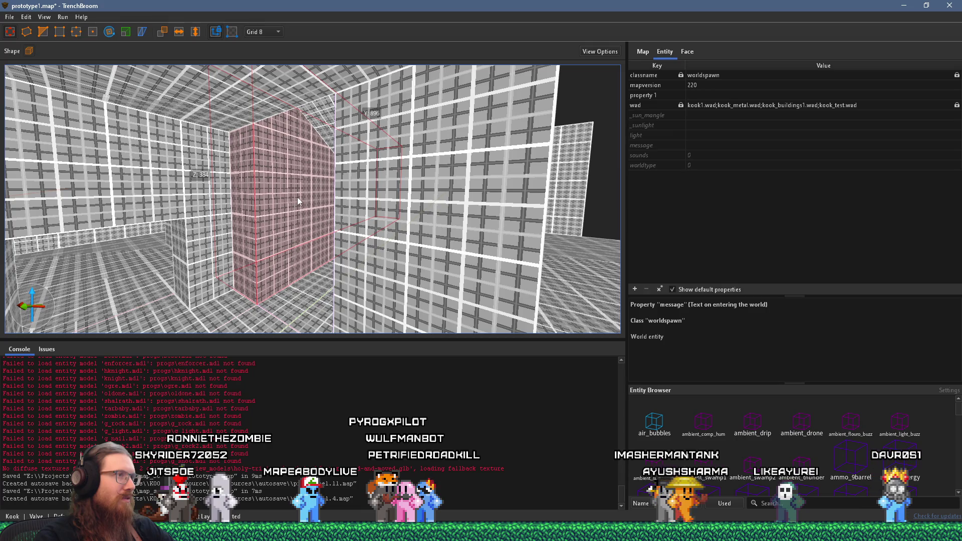
{"action": "scroll", "coordinate": [297, 201], "scroll_direction": "up", "scroll_amount": 10}
{"action": "mouse_move", "coordinate": [98, 269]}
{"action": "left_mouse_down"}
{"action": "mouse_move", "coordinate": [395, 224]}
{"action": "mouse_move", "coordinate": [653, 230]}
{"action": "left_mouse_up"}
{"action": "mouse_move", "coordinate": [422, 197]}
{"action": "left_mouse_down"}
{"action": "mouse_move", "coordinate": [379, 188]}
{"action": "mouse_move", "coordinate": [425, 197]}
{"action": "mouse_move", "coordinate": [539, 158]}
{"action": "mouse_move", "coordinate": [494, 180]}
{"action": "mouse_move", "coordinate": [468, 162]}
{"action": "mouse_move", "coordinate": [392, 170]}
{"action": "mouse_move", "coordinate": [386, 185]}
{"action": "mouse_move", "coordinate": [508, 140]}
{"action": "mouse_move", "coordinate": [319, 201]}
{"action": "mouse_move", "coordinate": [484, 153]}
{"action": "mouse_move", "coordinate": [504, 160]}
{"action": "mouse_move", "coordinate": [470, 205]}
{"action": "mouse_move", "coordinate": [416, 181]}
{"action": "mouse_move", "coordinate": [437, 188]}
{"action": "mouse_move", "coordinate": [372, 197]}
{"action": "mouse_move", "coordinate": [305, 183]}
{"action": "mouse_move", "coordinate": [295, 153]}
{"action": "mouse_move", "coordinate": [296, 187]}
{"action": "mouse_move", "coordinate": [377, 228]}
{"action": "mouse_move", "coordinate": [422, 227]}
{"action": "mouse_move", "coordinate": [352, 251]}
{"action": "mouse_move", "coordinate": [377, 177]}
{"action": "mouse_move", "coordinate": [369, 190]}
{"action": "mouse_move", "coordinate": [250, 234]}
{"action": "mouse_move", "coordinate": [218, 170]}
{"action": "mouse_move", "coordinate": [242, 219]}
{"action": "mouse_move", "coordinate": [485, 235]}
{"action": "mouse_move", "coordinate": [411, 240]}
{"action": "mouse_move", "coordinate": [276, 227]}
{"action": "mouse_move", "coordinate": [294, 194]}
{"action": "mouse_move", "coordinate": [348, 179]}
{"action": "mouse_move", "coordinate": [329, 205]}
{"action": "mouse_move", "coordinate": [178, 209]}
{"action": "mouse_move", "coordinate": [445, 203]}
{"action": "left_mouse_up"}
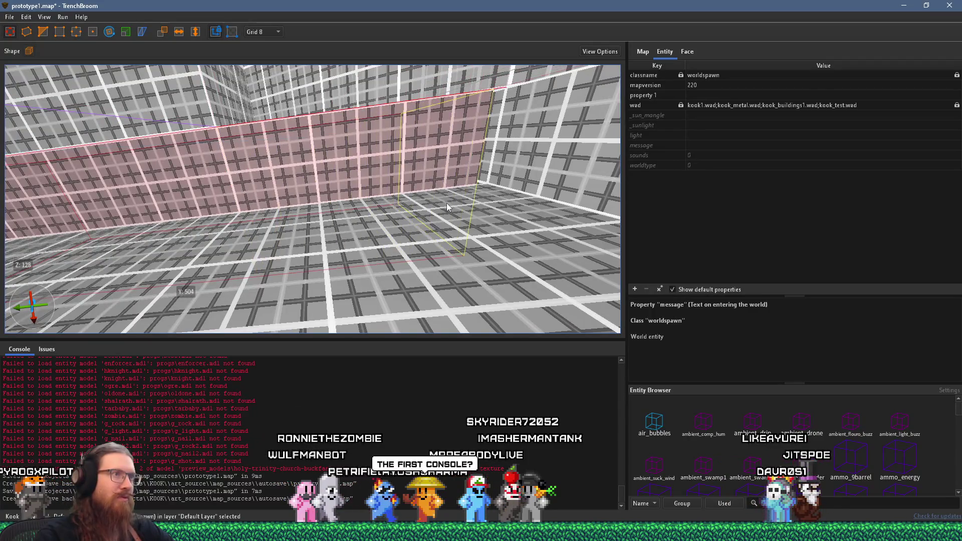
{"action": "left_click", "coordinate": [871, 532]}
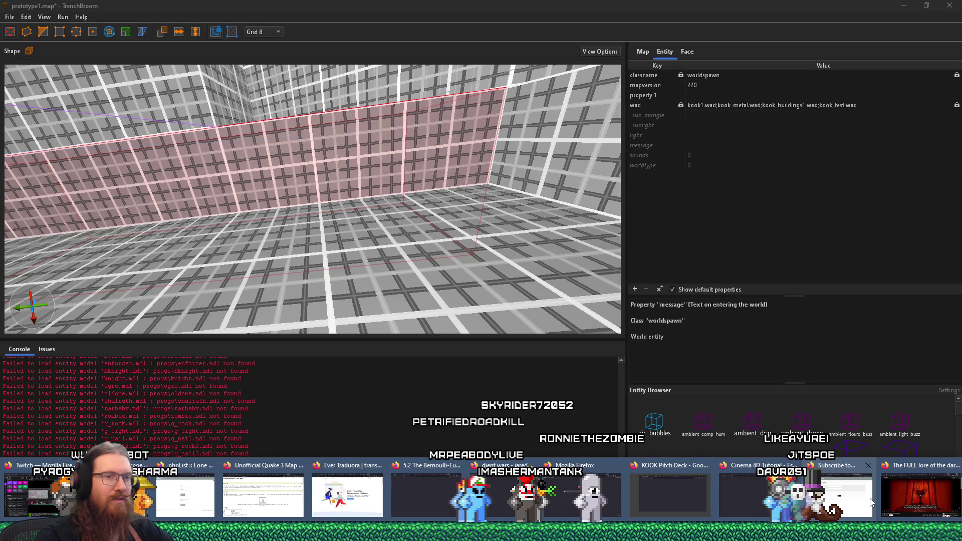
{"action": "left_click", "coordinate": [896, 486]}
Search for 'oddesy 2 console' in a new Firefox tab.
{"action": "key", "text": "ctrl+t"}
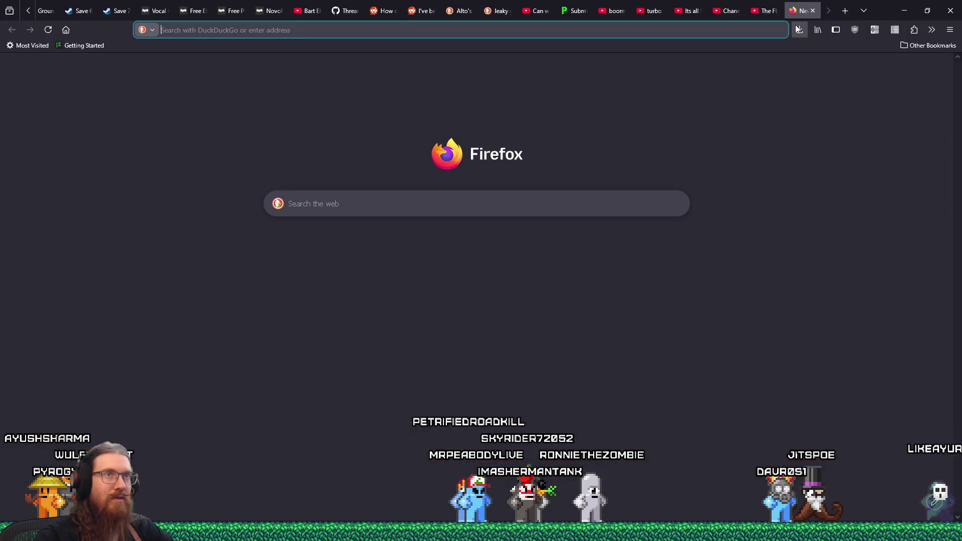
{"action": "left_click", "coordinate": [715, 31]}
{"action": "type", "text": "od"}
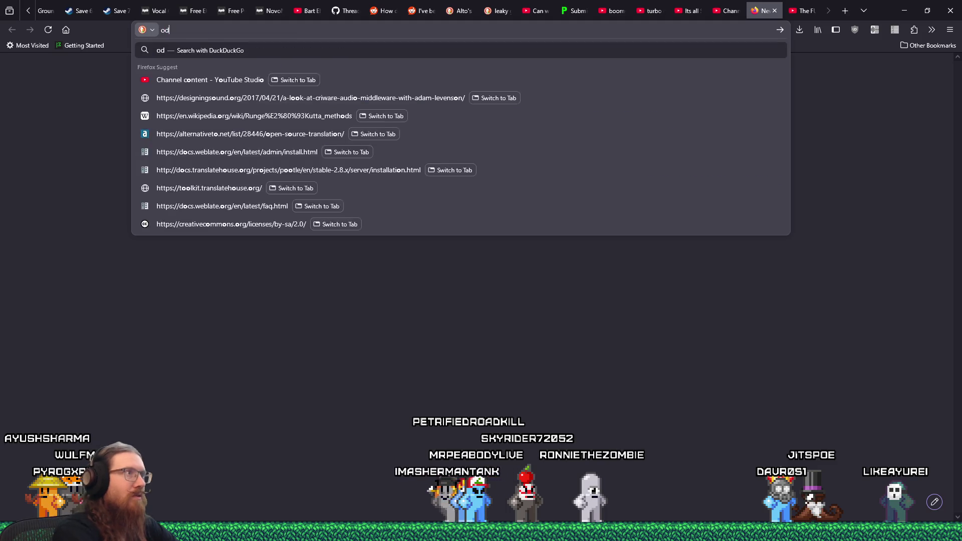
{"action": "type", "text": "desy 2 console"}
{"action": "key", "text": "Return"}
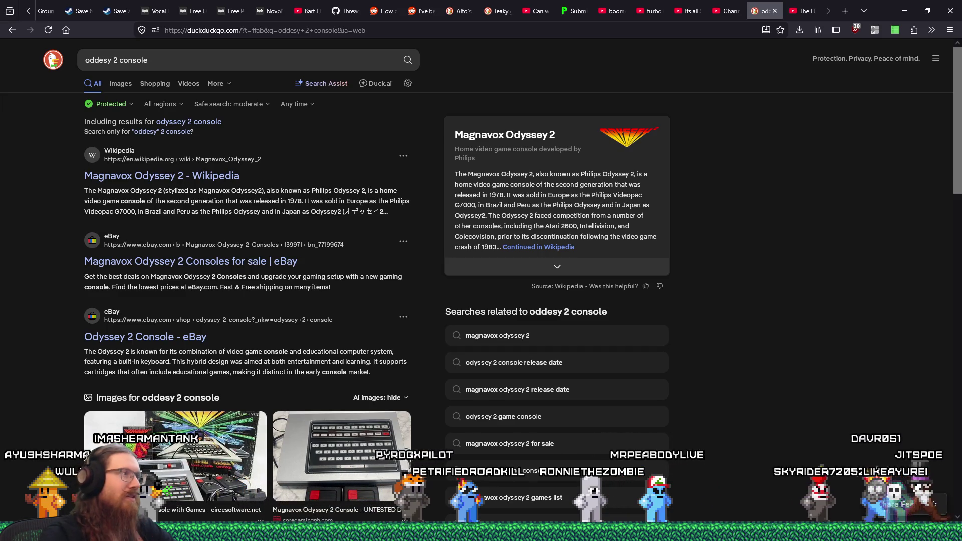
Open the Magnavox Odyssey 2 Wikipedia article and view its photos full-size, up to the Philips Videopac G7200.
{"action": "left_click", "coordinate": [220, 176]}
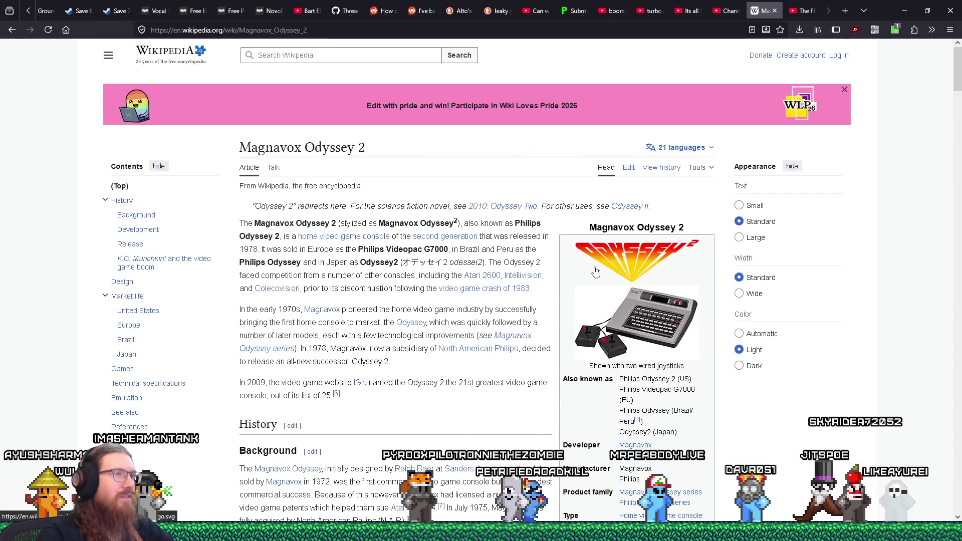
{"action": "scroll", "coordinate": [473, 334], "scroll_direction": "down", "scroll_amount": 2}
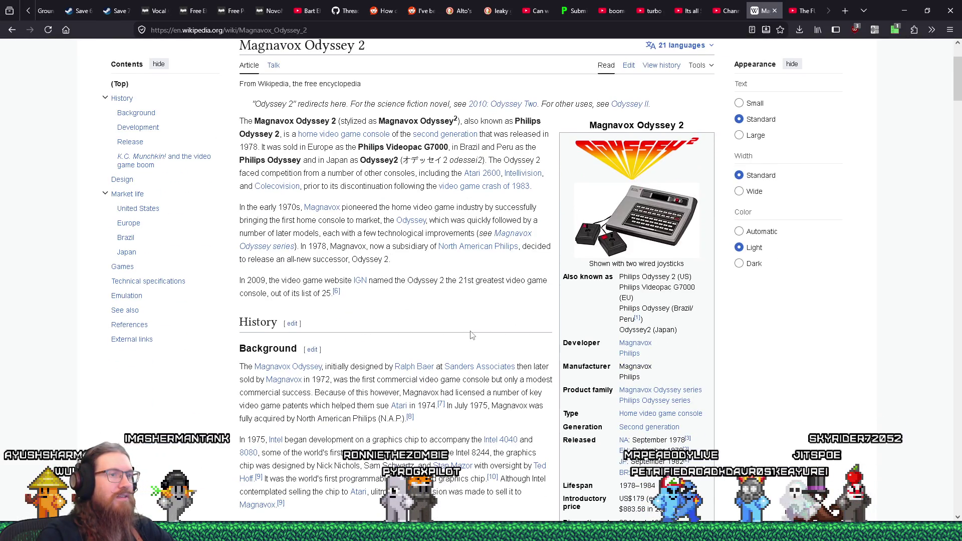
{"action": "scroll", "coordinate": [472, 335], "scroll_direction": "down", "scroll_amount": 3}
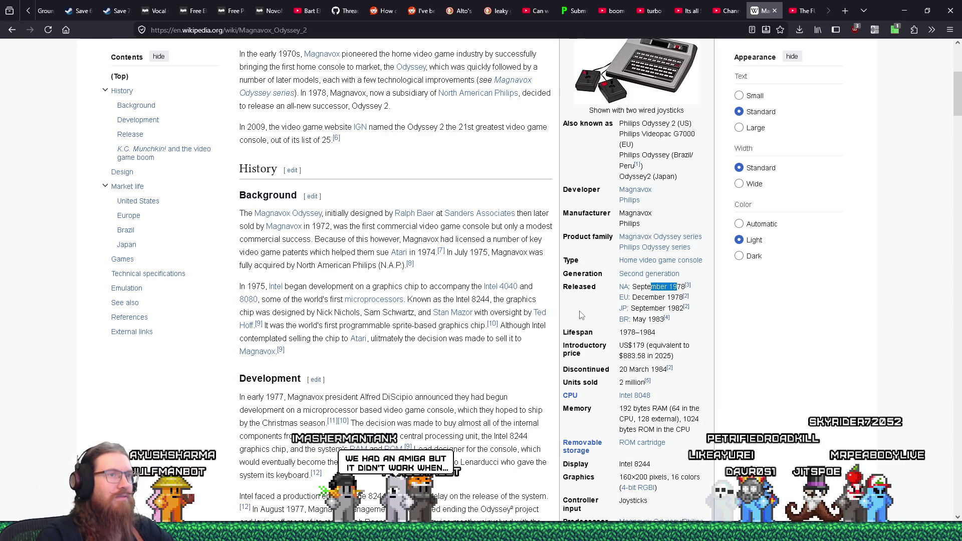
{"action": "scroll", "coordinate": [581, 315], "scroll_direction": "up", "scroll_amount": 3}
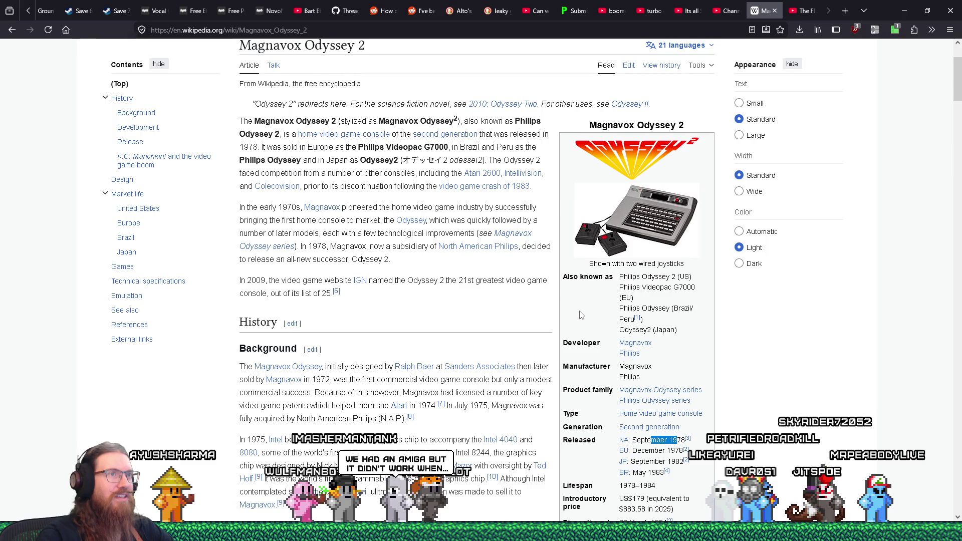
{"action": "left_click", "coordinate": [644, 206]}
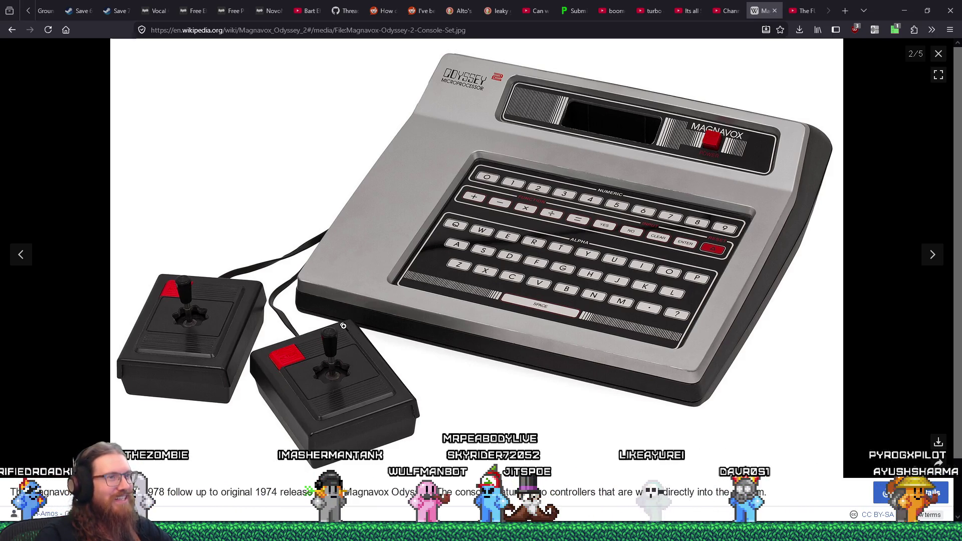
{"action": "left_click", "coordinate": [929, 260]}
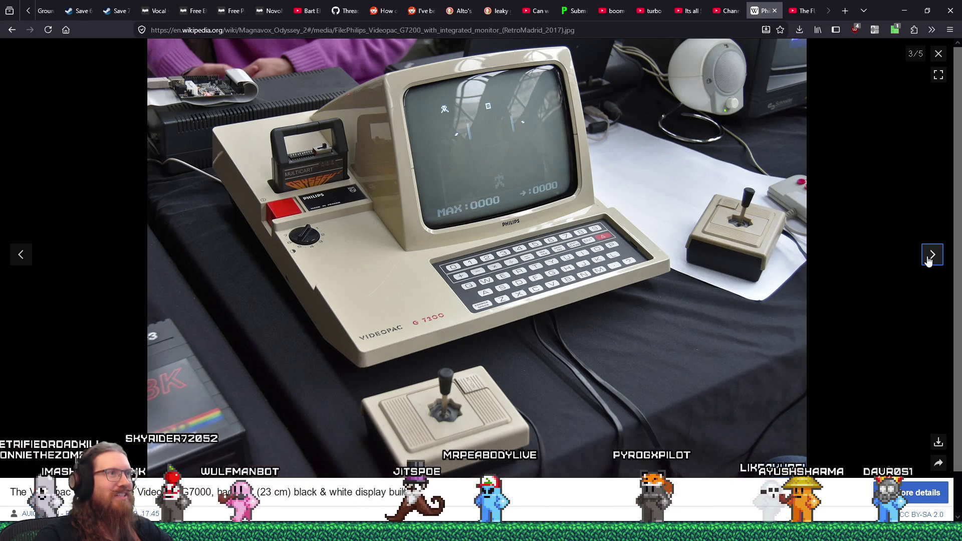
Page through the remaining gallery photos, past the Odyssey 2 logo to the console set, then close the viewer.
{"action": "left_click", "coordinate": [929, 261]}
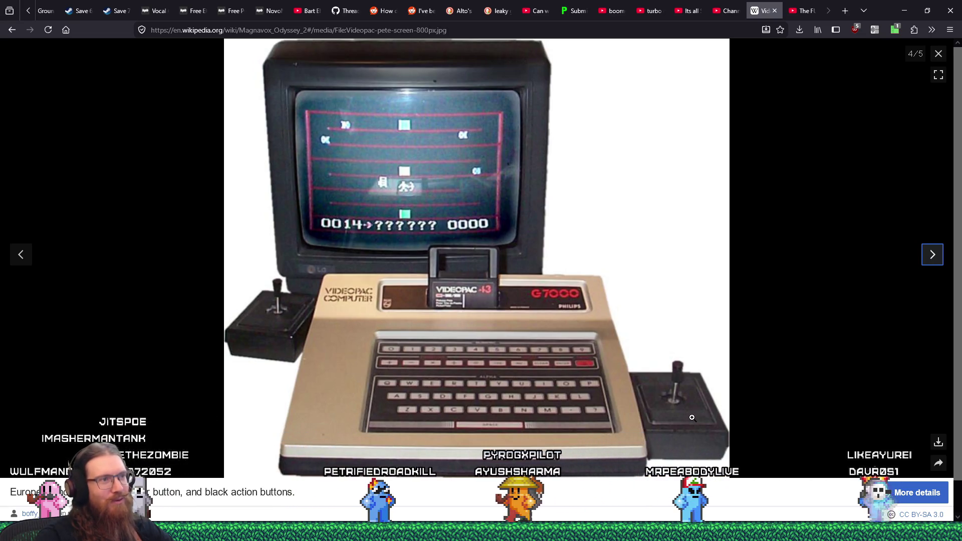
{"action": "left_click", "coordinate": [933, 254]}
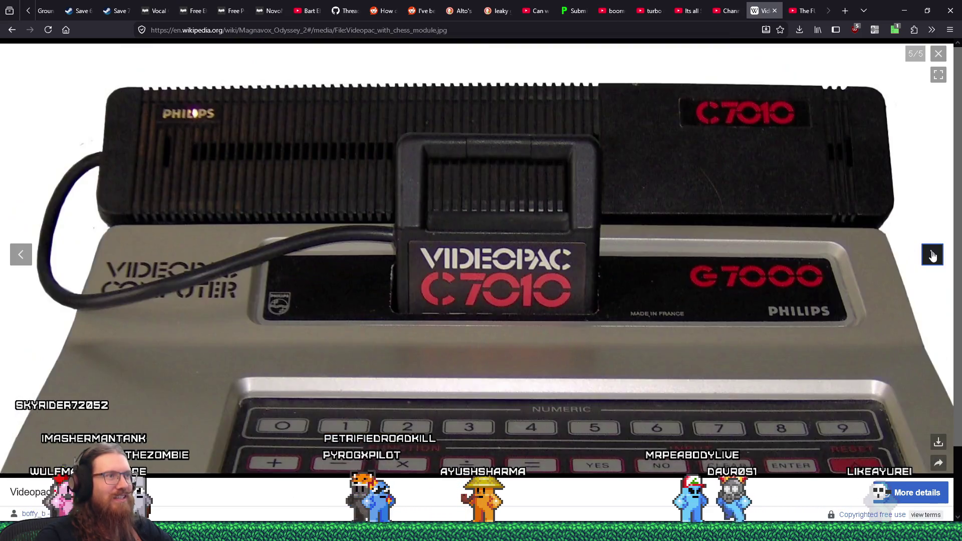
{"action": "left_click", "coordinate": [932, 255]}
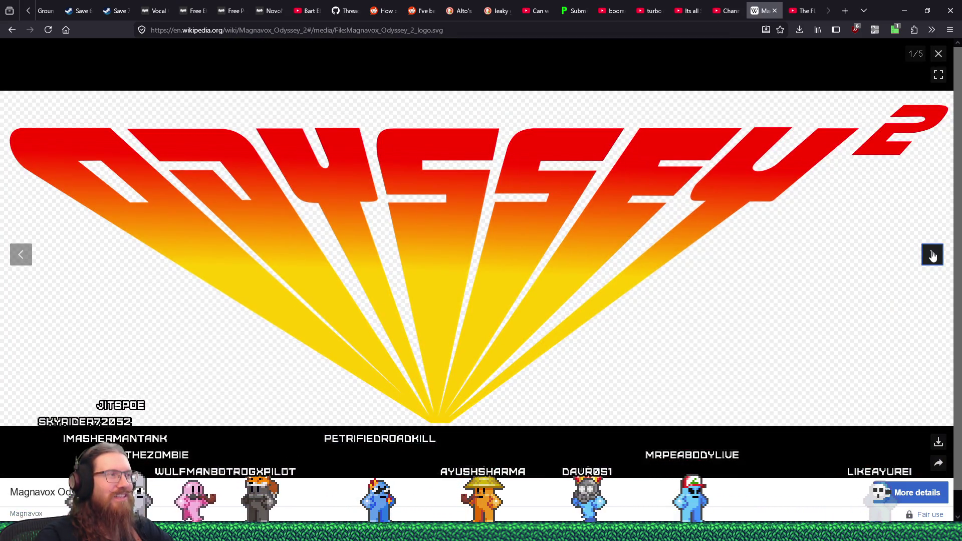
{"action": "left_click", "coordinate": [933, 255]}
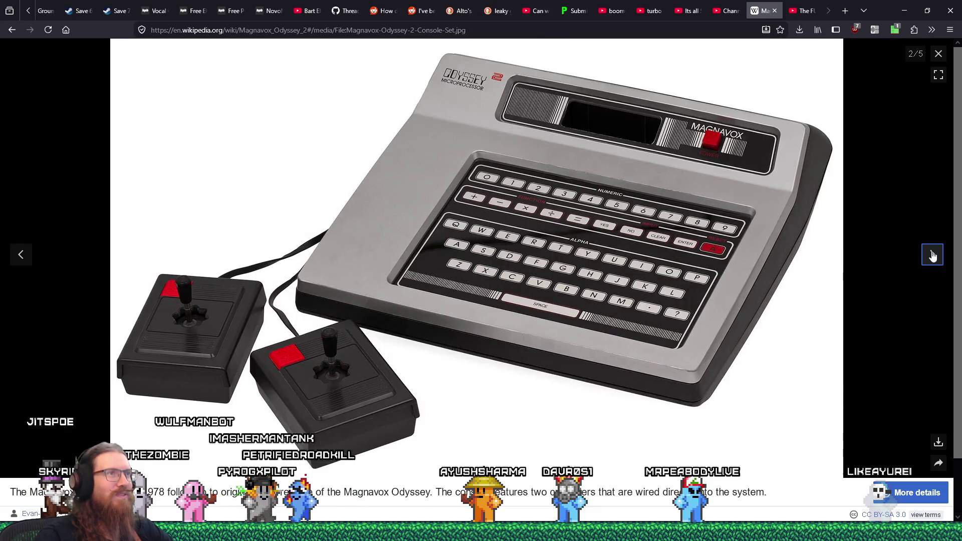
{"action": "left_click", "coordinate": [940, 54]}
Copy the name 'Odyssey2' from the Magnavox Odyssey 2 Wikipedia article.
{"action": "scroll", "coordinate": [853, 298], "scroll_direction": "down", "scroll_amount": 15}
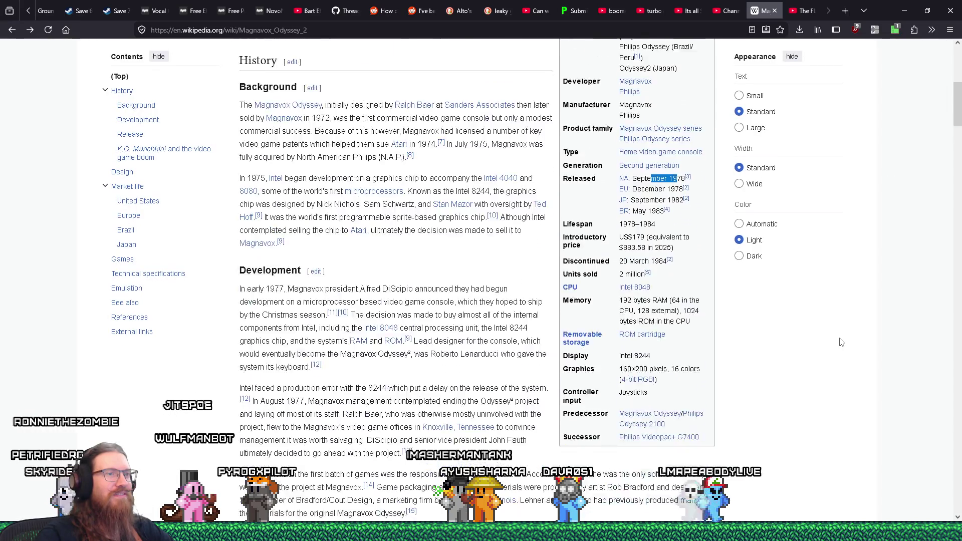
{"action": "scroll", "coordinate": [842, 342], "scroll_direction": "up", "scroll_amount": 5}
{"action": "scroll", "coordinate": [843, 342], "scroll_direction": "up", "scroll_amount": 10}
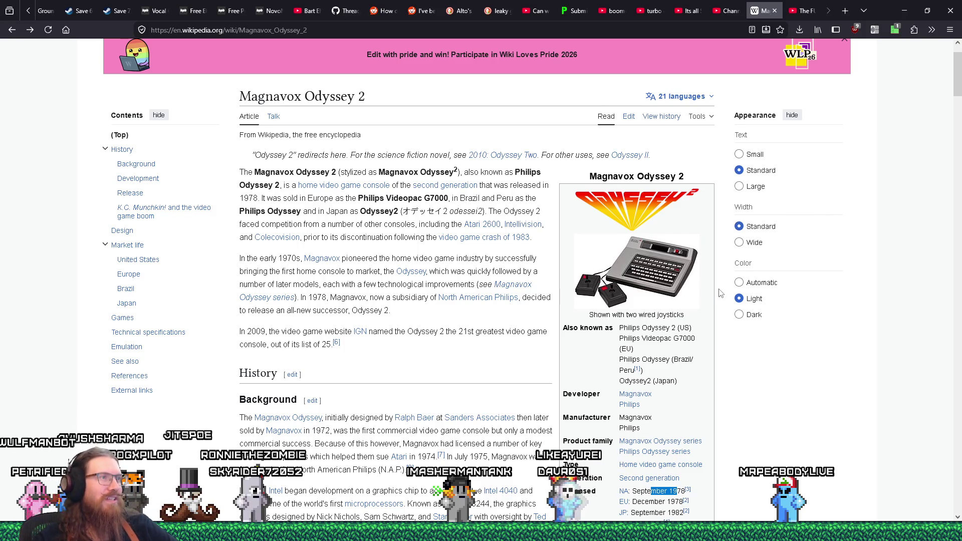
{"action": "right_click", "coordinate": [387, 210]}
{"action": "left_click", "coordinate": [402, 216]}
Go to ebay and paste Odyssey2 as the search term to list results.
{"action": "key", "text": "ctrl+l"}
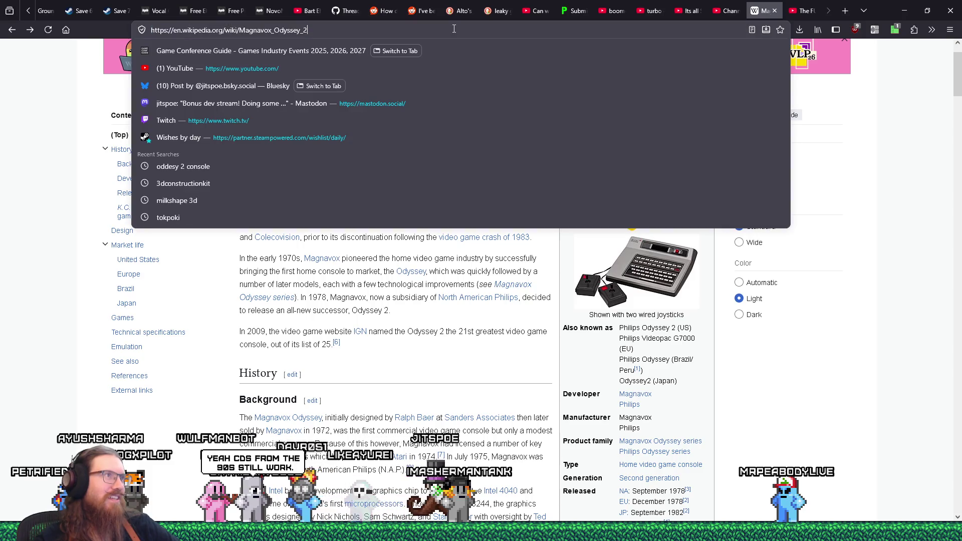
{"action": "type", "text": "e"}
{"action": "key", "text": "Delete"}
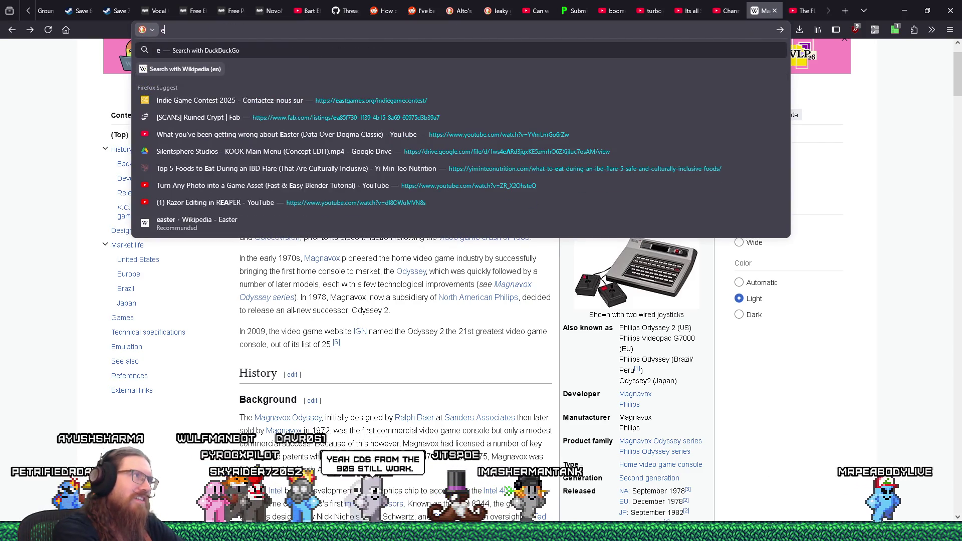
{"action": "type", "text": "bay.com/"}
{"action": "key", "text": "Return"}
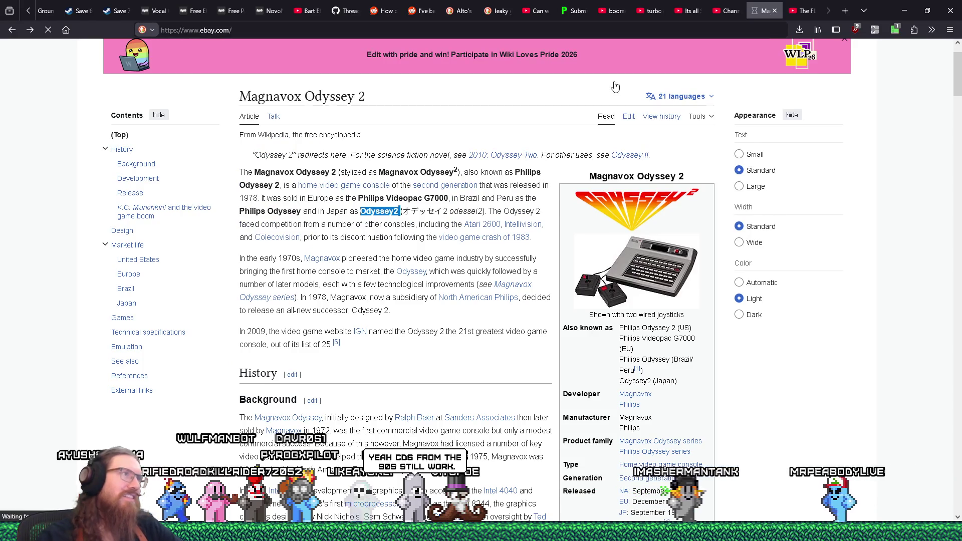
{"action": "right_click", "coordinate": [348, 75]}
{"action": "left_click", "coordinate": [380, 153]}
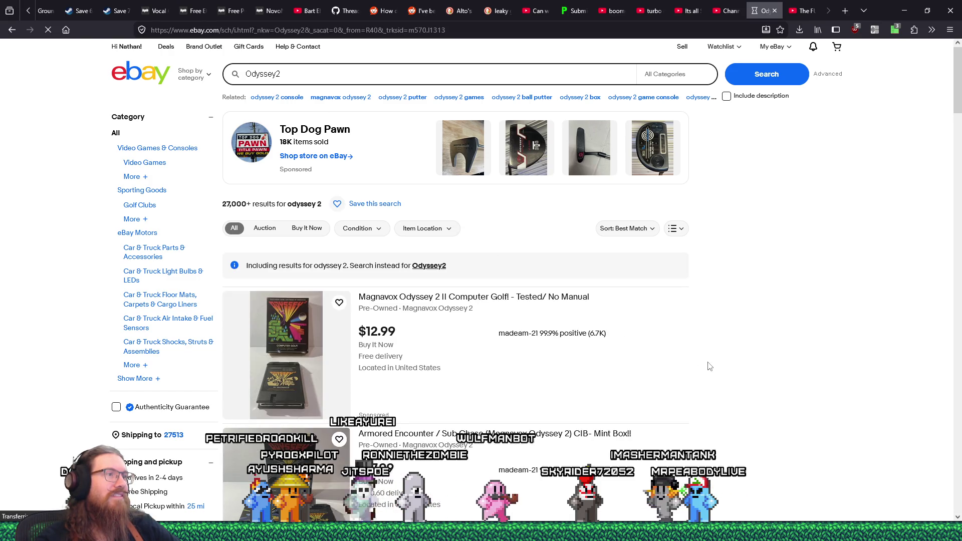
Scroll the Odyssey2 results down to the $49.99 vintage console with two controllers and AC adapter.
{"action": "scroll", "coordinate": [711, 366], "scroll_direction": "down", "scroll_amount": 3}
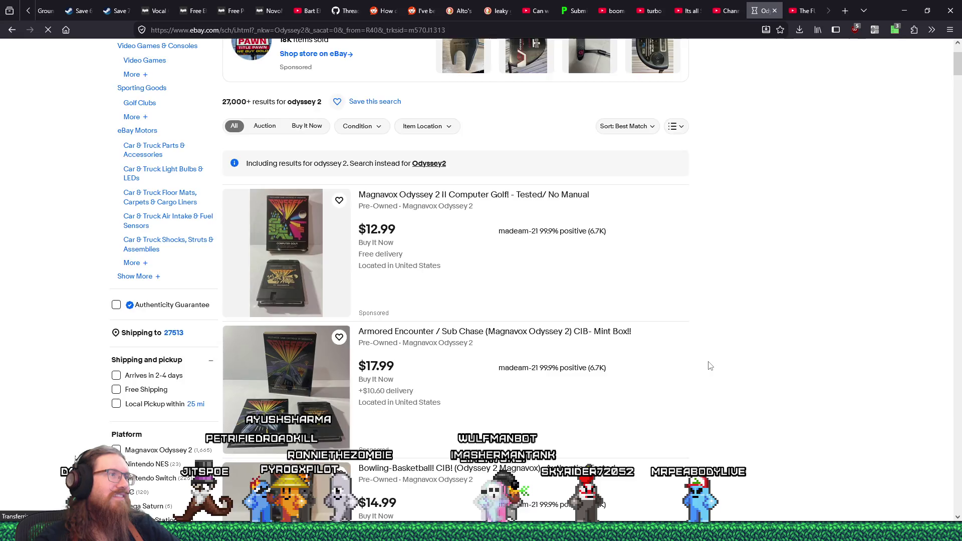
{"action": "scroll", "coordinate": [710, 366], "scroll_direction": "down", "scroll_amount": 10}
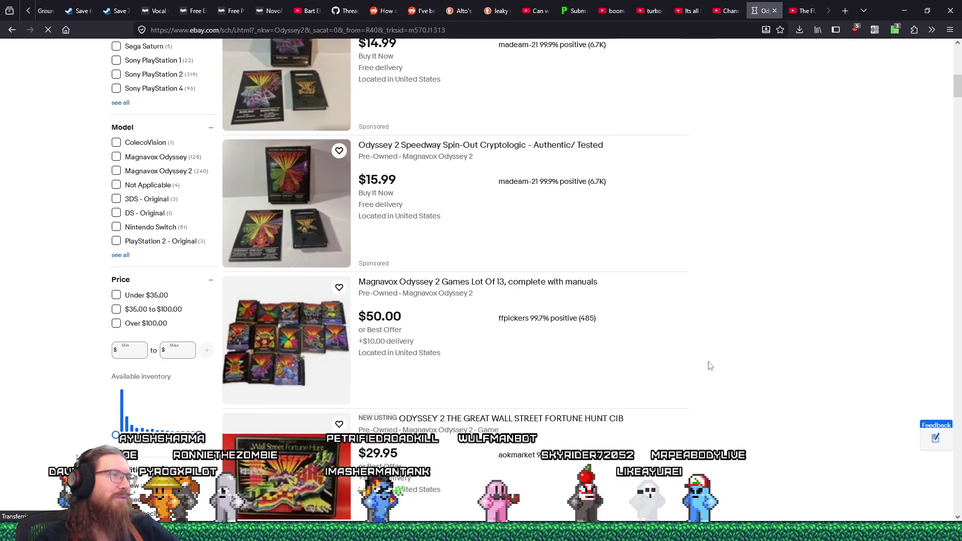
{"action": "scroll", "coordinate": [711, 366], "scroll_direction": "down", "scroll_amount": 3}
{"action": "scroll", "coordinate": [711, 366], "scroll_direction": "down", "scroll_amount": 20}
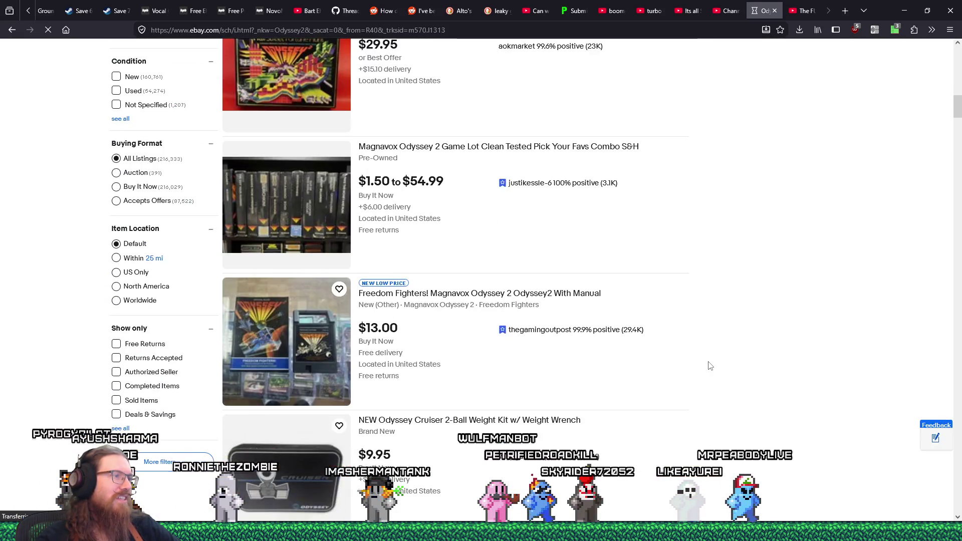
{"action": "scroll", "coordinate": [710, 366], "scroll_direction": "down", "scroll_amount": 20}
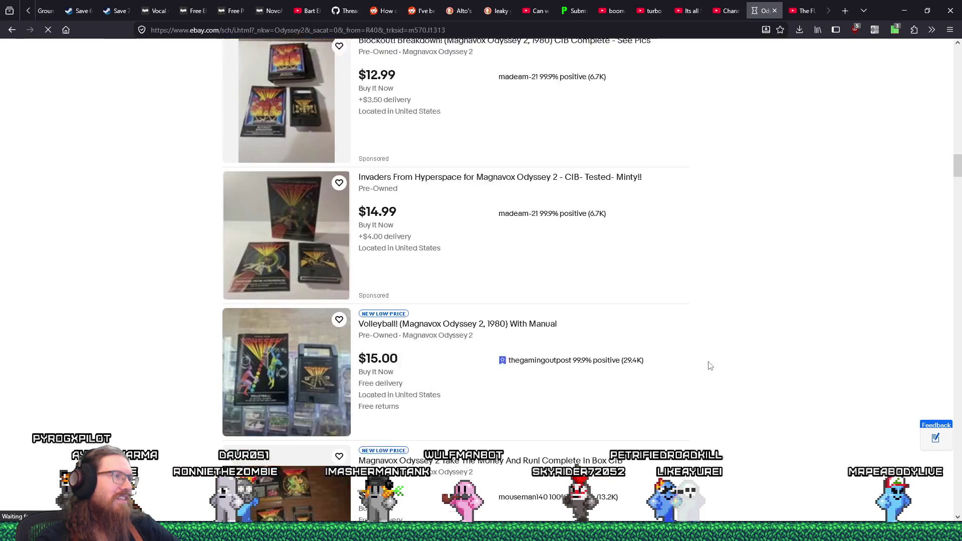
{"action": "scroll", "coordinate": [710, 366], "scroll_direction": "down", "scroll_amount": 5}
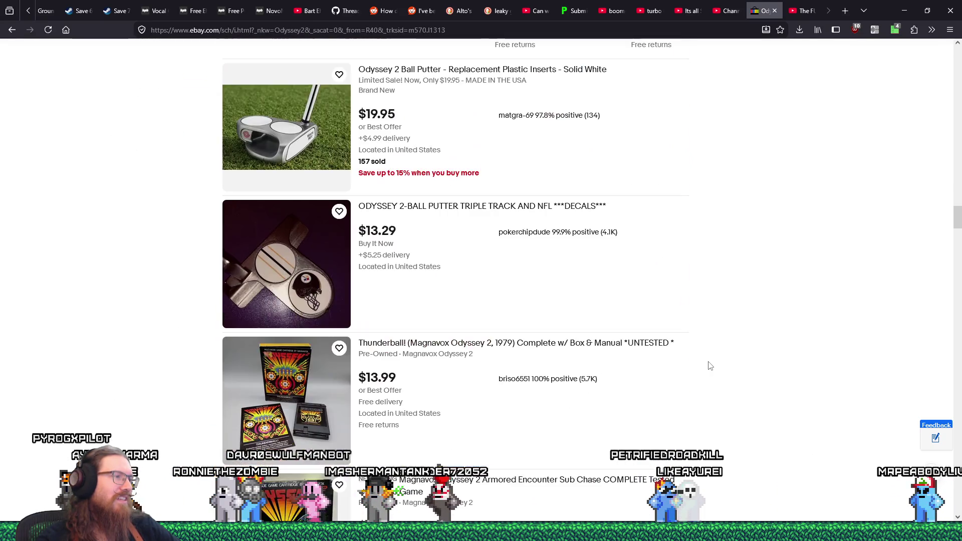
{"action": "scroll", "coordinate": [711, 366], "scroll_direction": "down", "scroll_amount": 15}
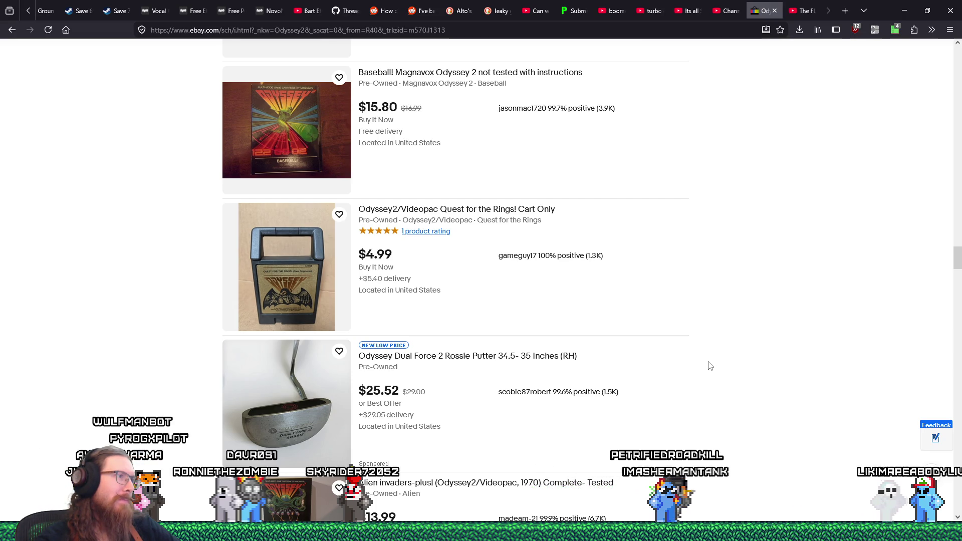
{"action": "scroll", "coordinate": [710, 365], "scroll_direction": "down", "scroll_amount": 5}
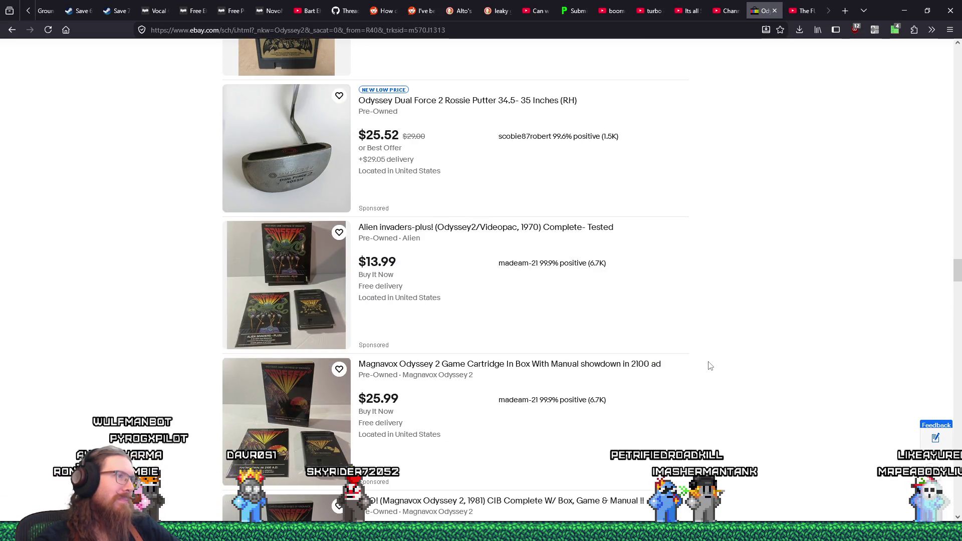
{"action": "scroll", "coordinate": [710, 366], "scroll_direction": "down", "scroll_amount": 9}
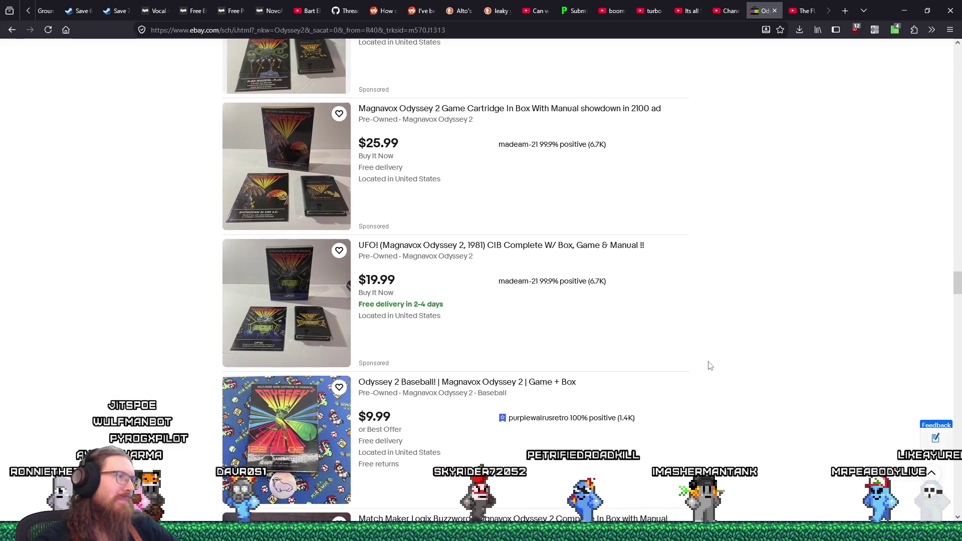
{"action": "scroll", "coordinate": [710, 366], "scroll_direction": "down", "scroll_amount": 4}
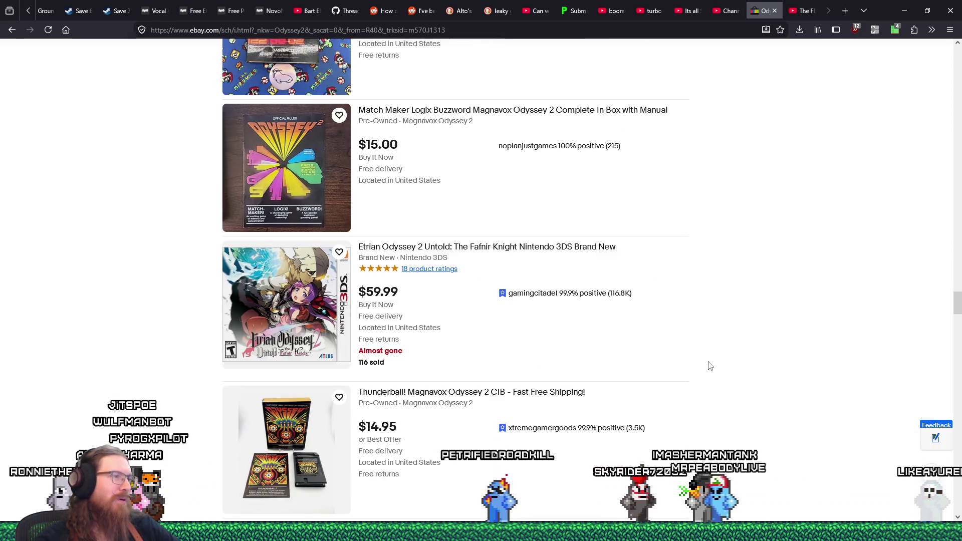
{"action": "scroll", "coordinate": [711, 366], "scroll_direction": "down", "scroll_amount": 9}
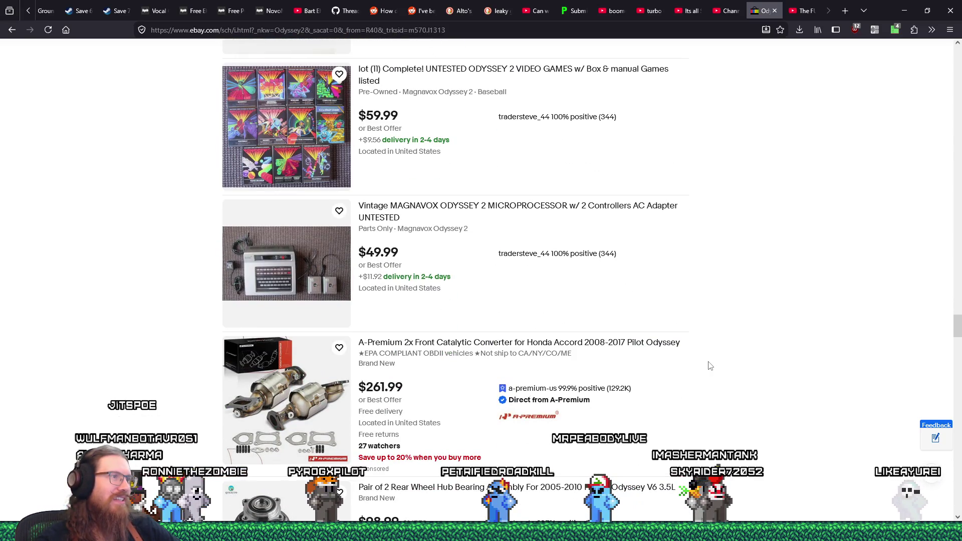
{"action": "left_click", "coordinate": [254, 263]}
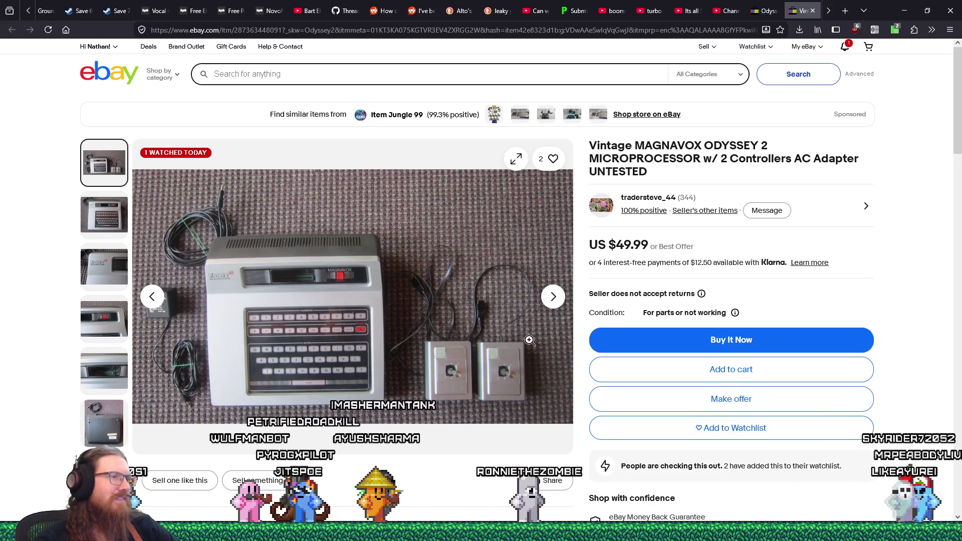
{"action": "left_click", "coordinate": [496, 392]}
{"action": "left_click", "coordinate": [468, 391]}
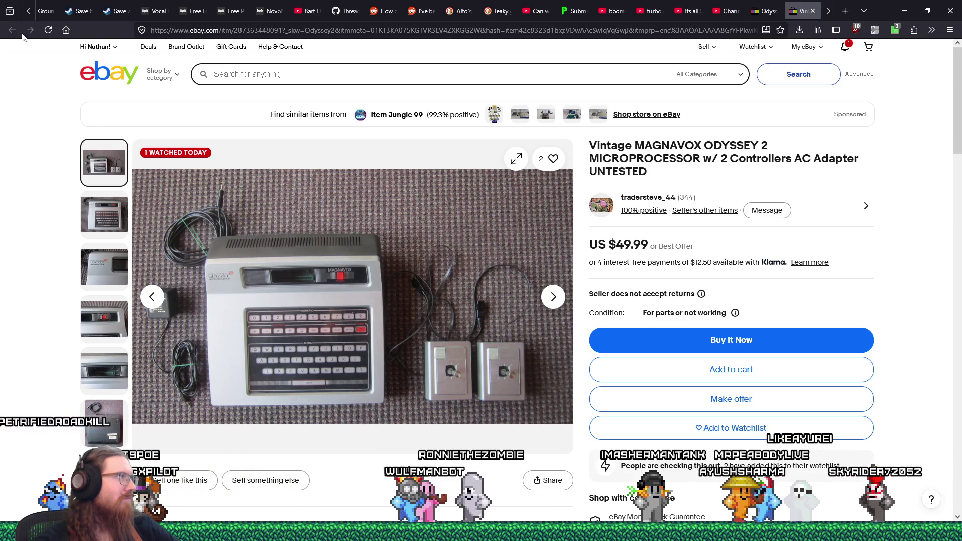
{"action": "left_click", "coordinate": [812, 10]}
{"action": "scroll", "coordinate": [596, 335], "scroll_direction": "down", "scroll_amount": 10}
{"action": "scroll", "coordinate": [595, 336], "scroll_direction": "down", "scroll_amount": 15}
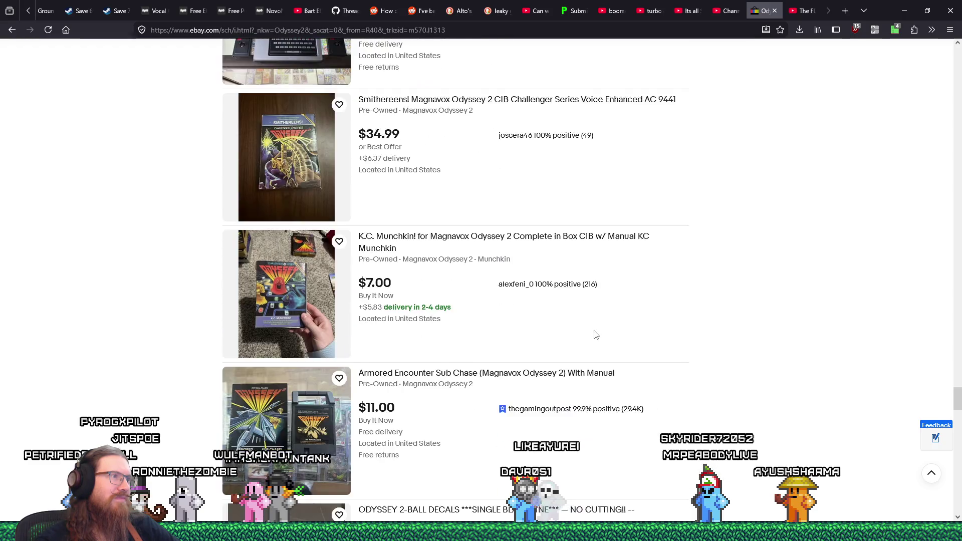
Open the $46.00 Odyssey 2 console with RF cable listing and view its underside photos.
{"action": "scroll", "coordinate": [595, 335], "scroll_direction": "up", "scroll_amount": 5}
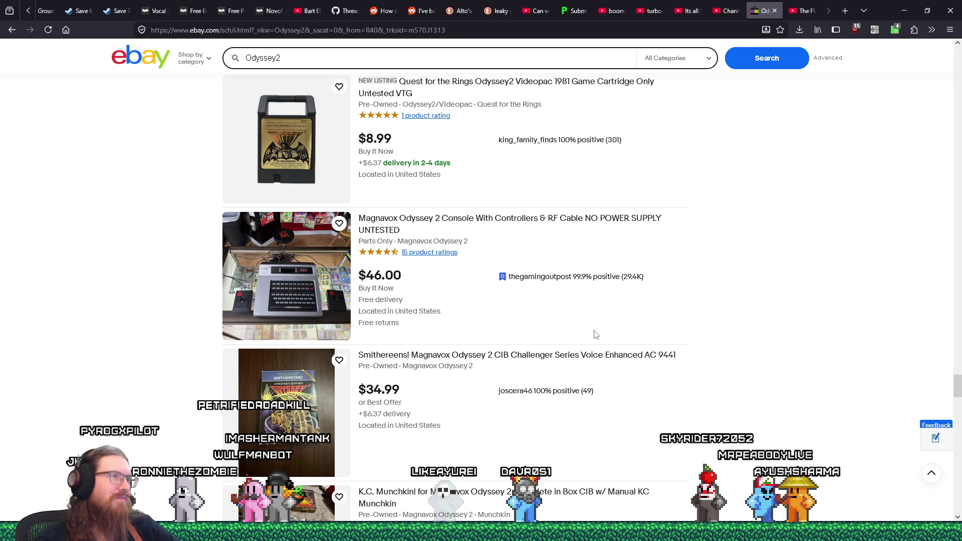
{"action": "left_click", "coordinate": [322, 296]}
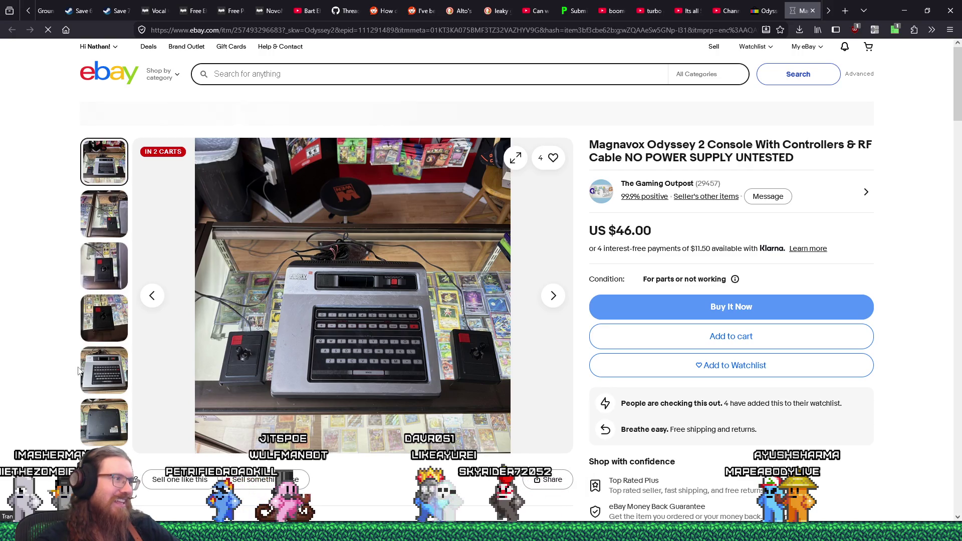
{"action": "left_click", "coordinate": [107, 422]}
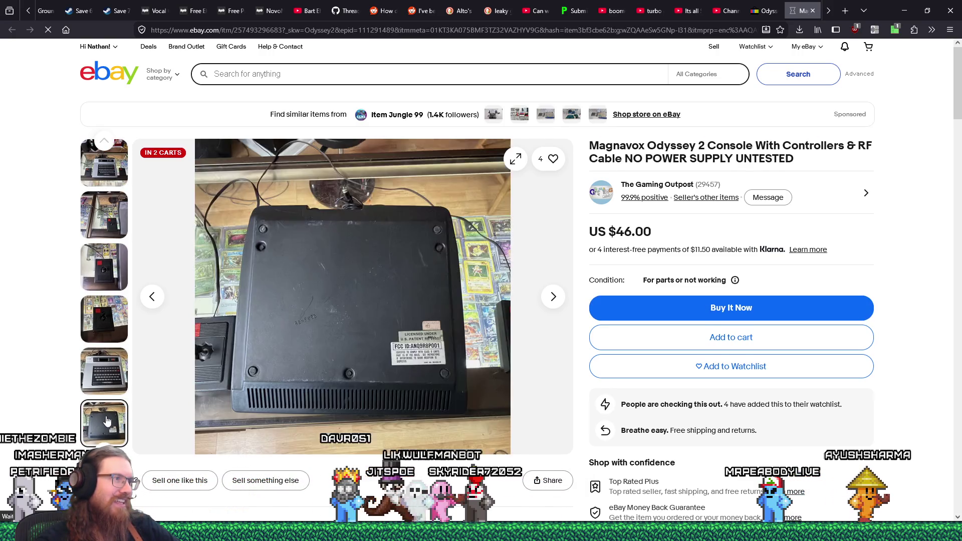
{"action": "left_click", "coordinate": [104, 377]}
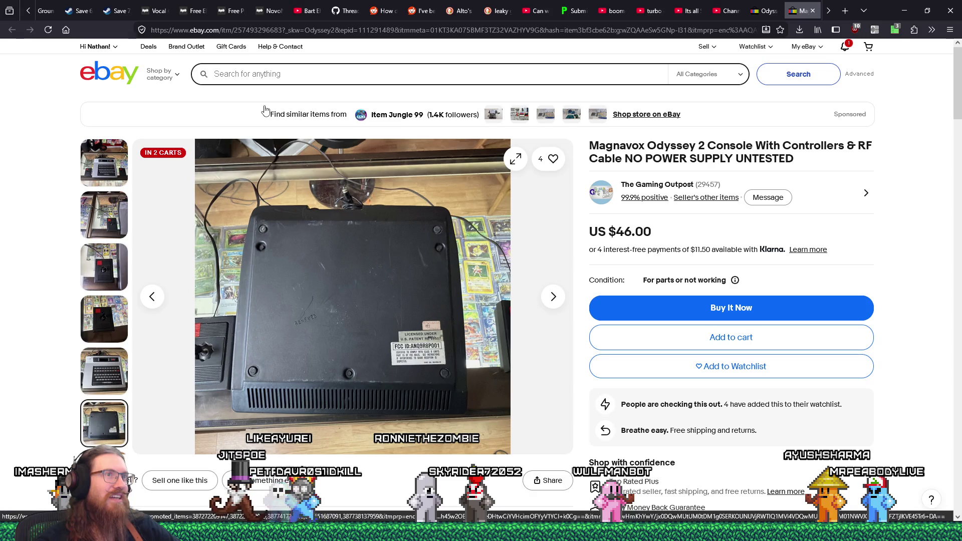
{"action": "left_click", "coordinate": [274, 79]}
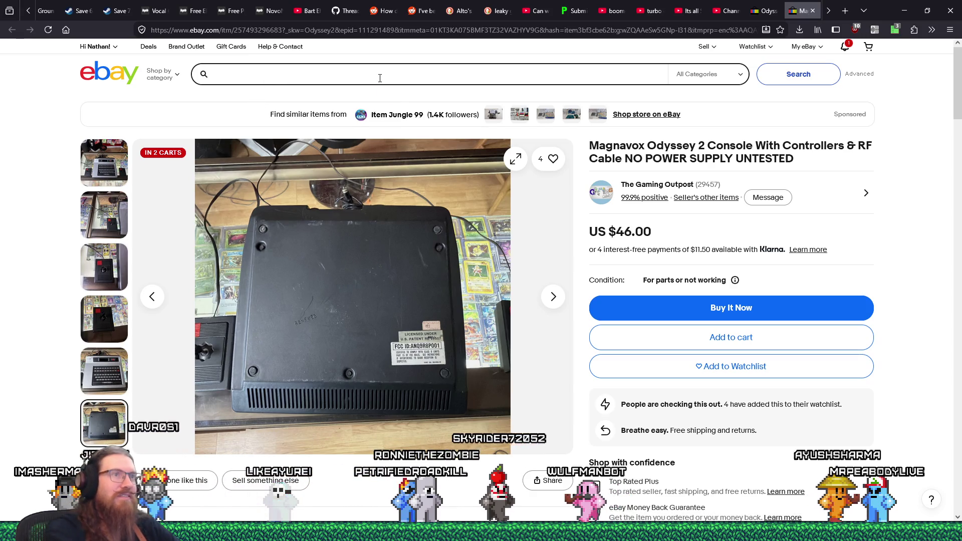
Search eBay for 'magnavox odyssey'.
{"action": "type", "text": "magnavox odde"}
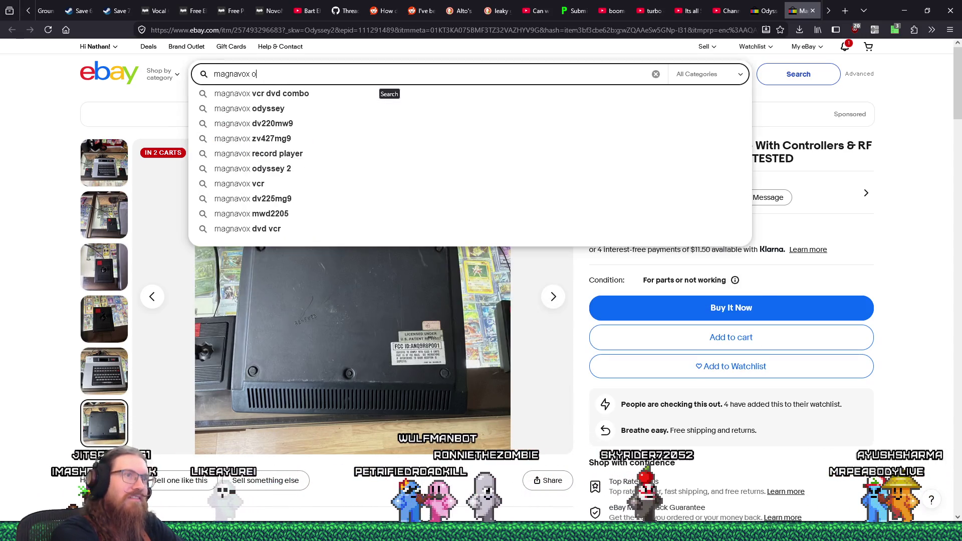
{"action": "key", "text": "BackSpace"}
{"action": "key", "text": "BackSpace"}
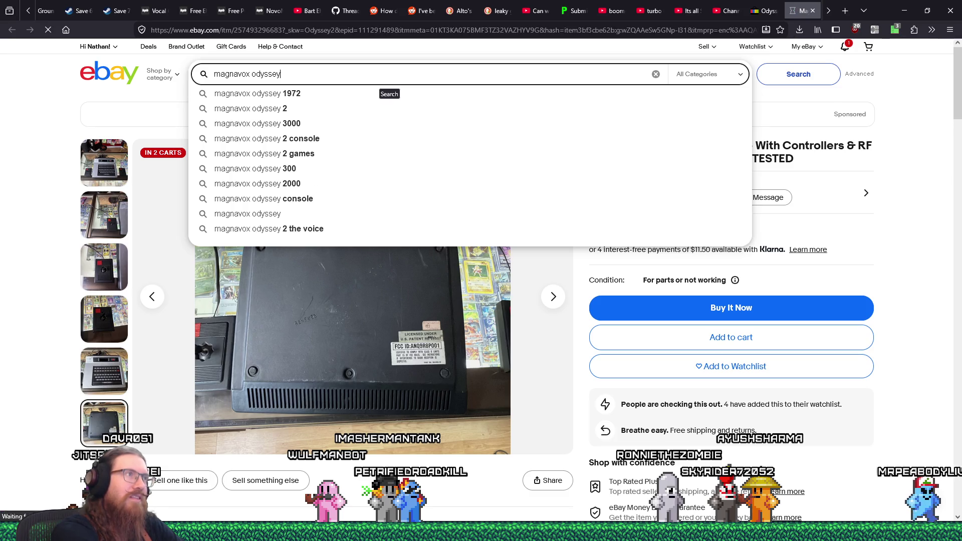
{"action": "key", "text": "Return"}
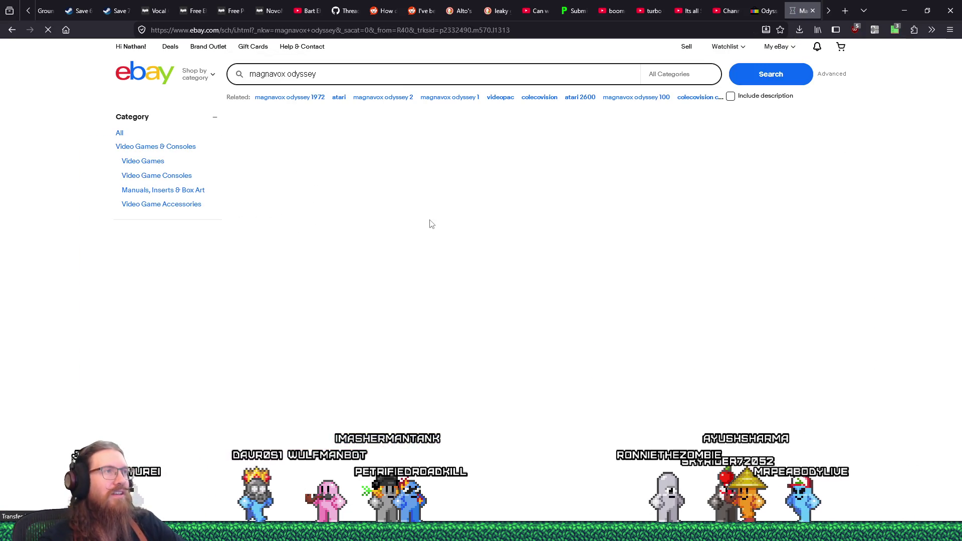
Open the $199.99 Magnavox Odyssey 2 Microprocessor Console + 11 Games listing.
{"action": "scroll", "coordinate": [563, 330], "scroll_direction": "down", "scroll_amount": 7}
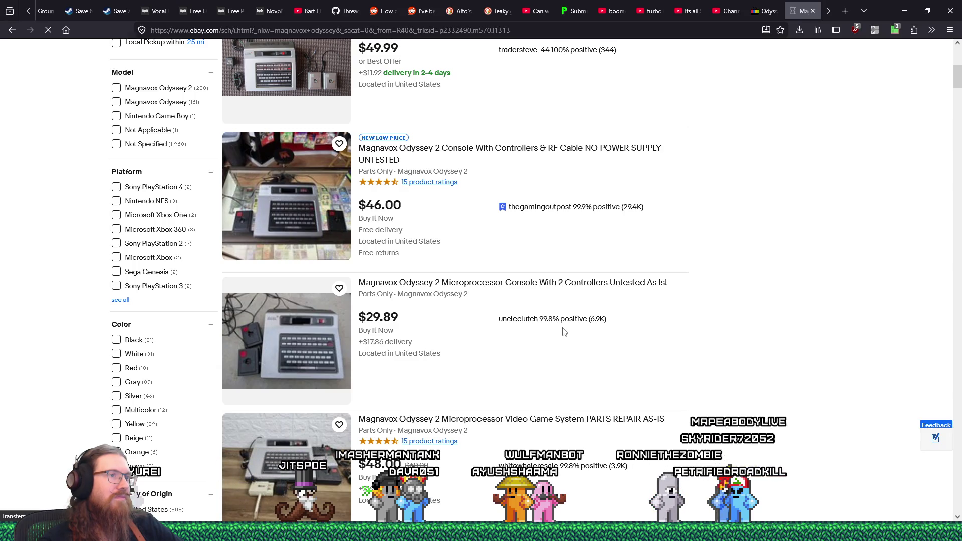
{"action": "scroll", "coordinate": [563, 331], "scroll_direction": "down", "scroll_amount": 1}
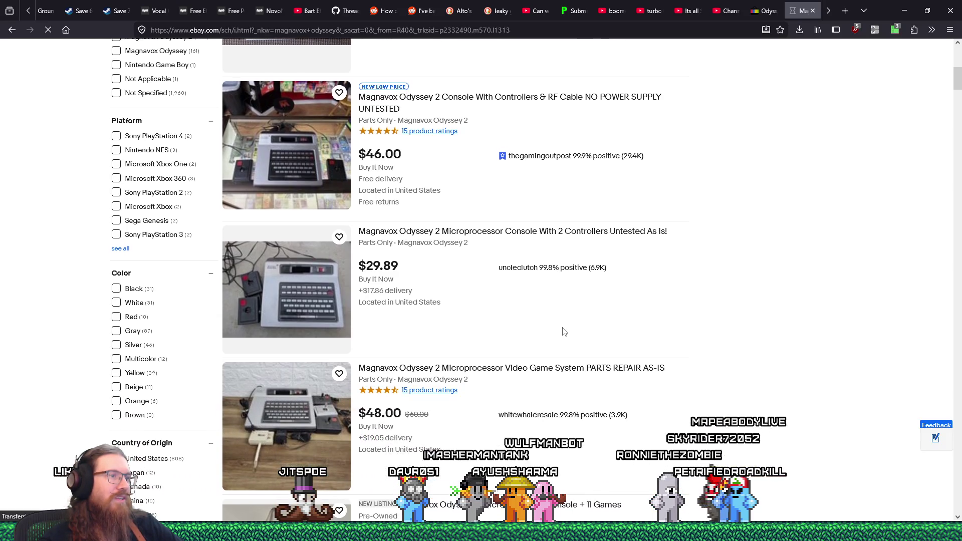
{"action": "scroll", "coordinate": [563, 332], "scroll_direction": "down", "scroll_amount": 1}
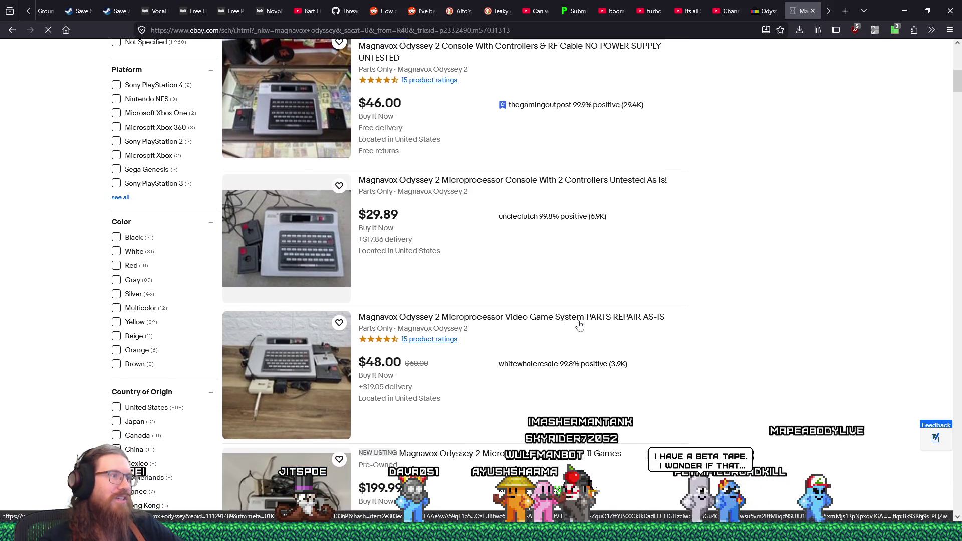
{"action": "scroll", "coordinate": [579, 325], "scroll_direction": "down", "scroll_amount": 2}
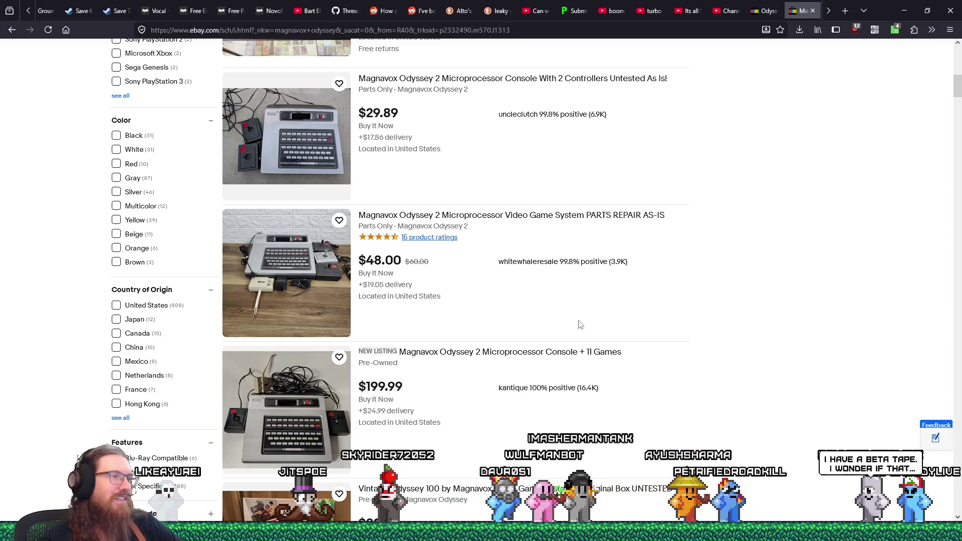
{"action": "scroll", "coordinate": [579, 324], "scroll_direction": "down", "scroll_amount": 1}
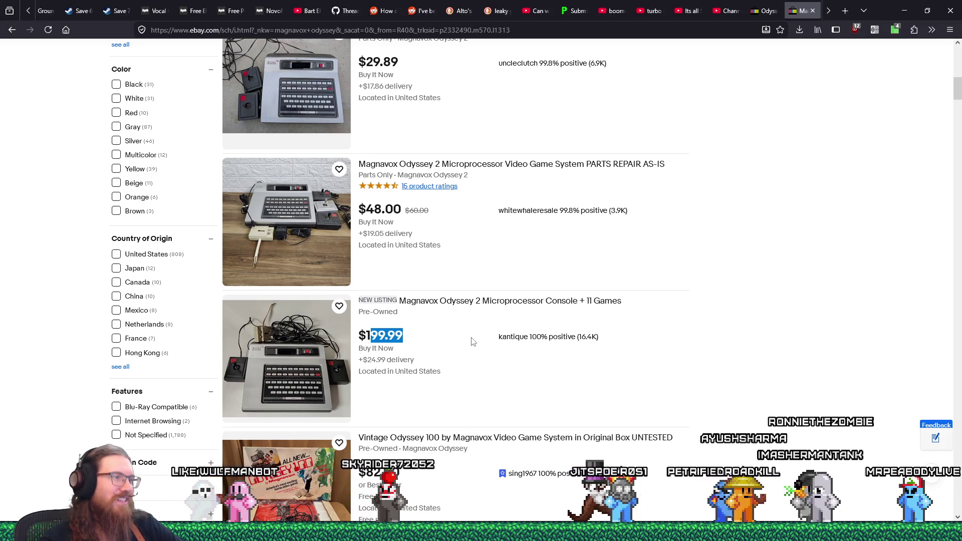
{"action": "left_click", "coordinate": [289, 330]}
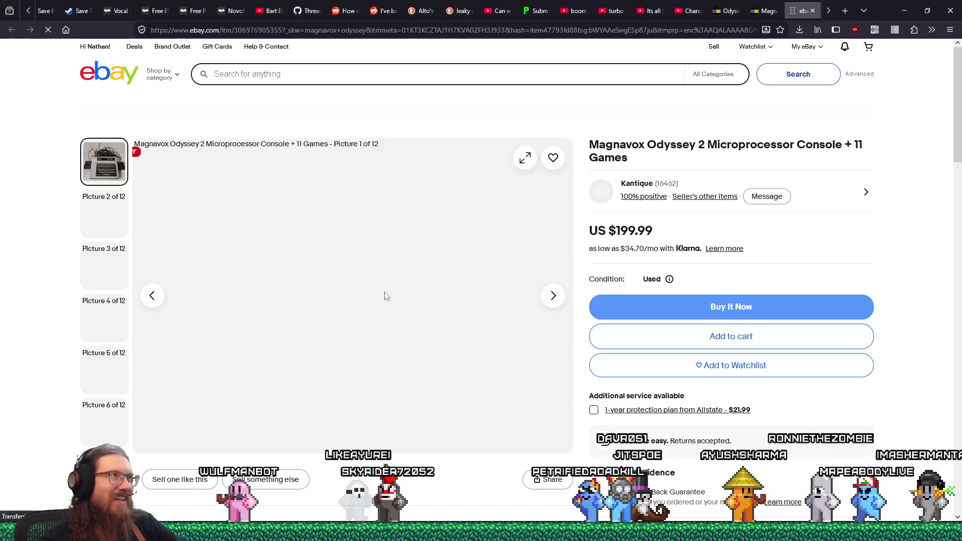
Zoom through the $199.99 listing's photos, including the joystick close-up, then close the listing.
{"action": "left_click", "coordinate": [393, 289]}
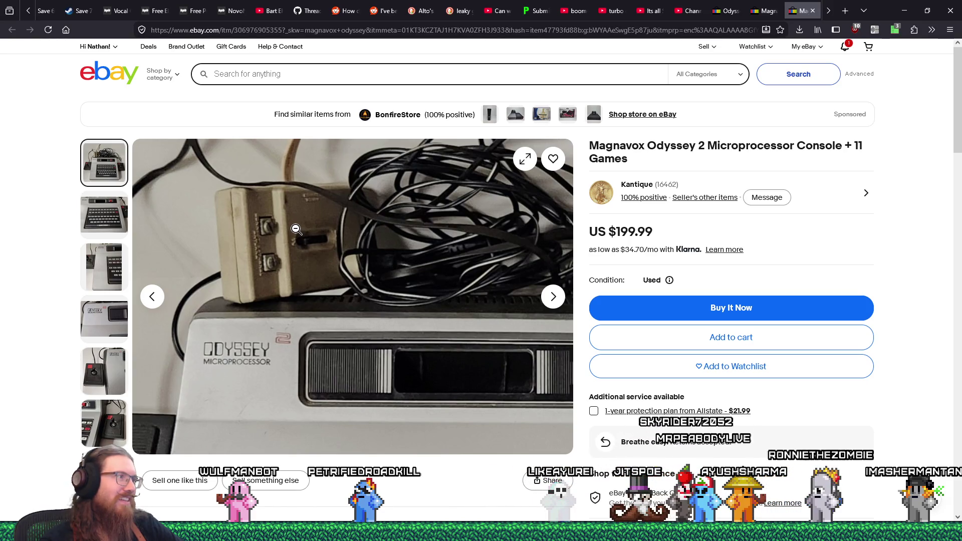
{"action": "left_click", "coordinate": [297, 229]}
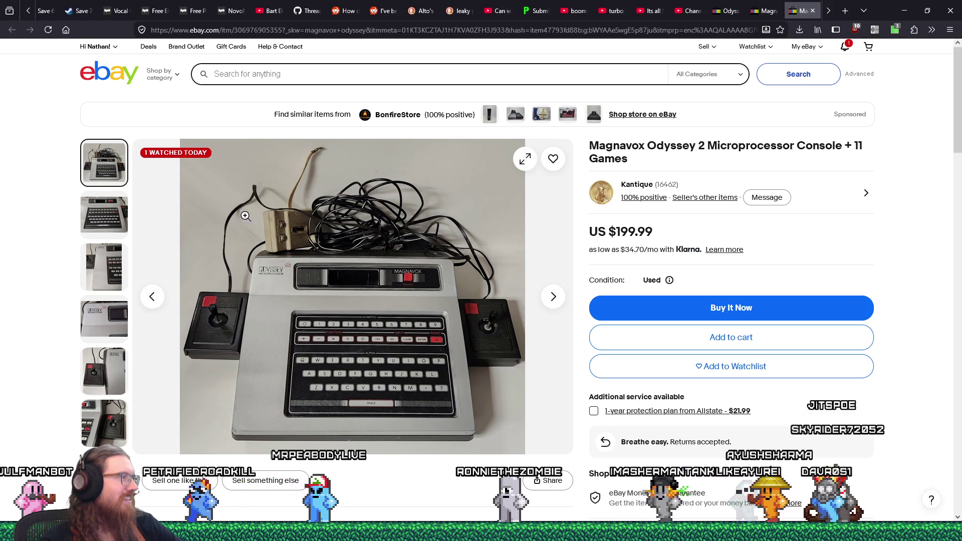
{"action": "left_click", "coordinate": [109, 320]}
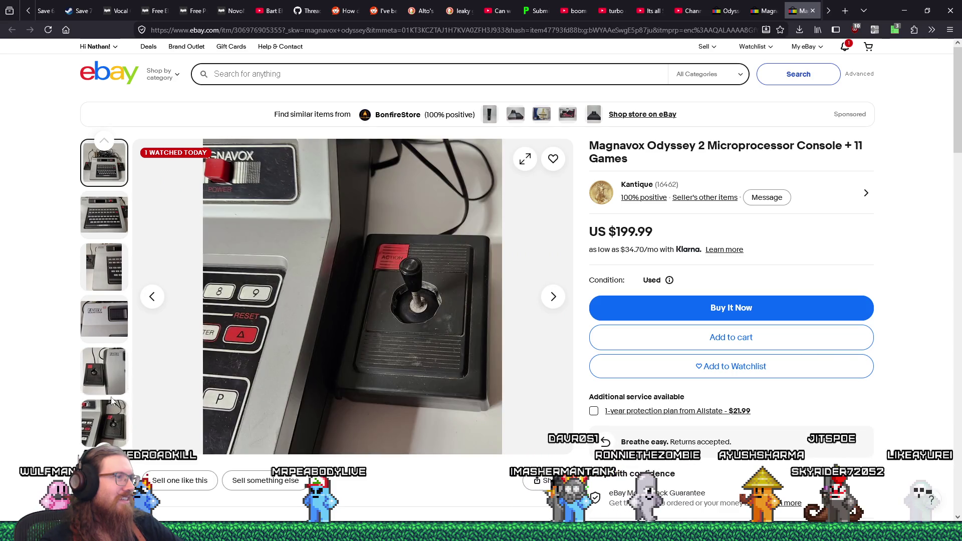
{"action": "left_click", "coordinate": [300, 308]}
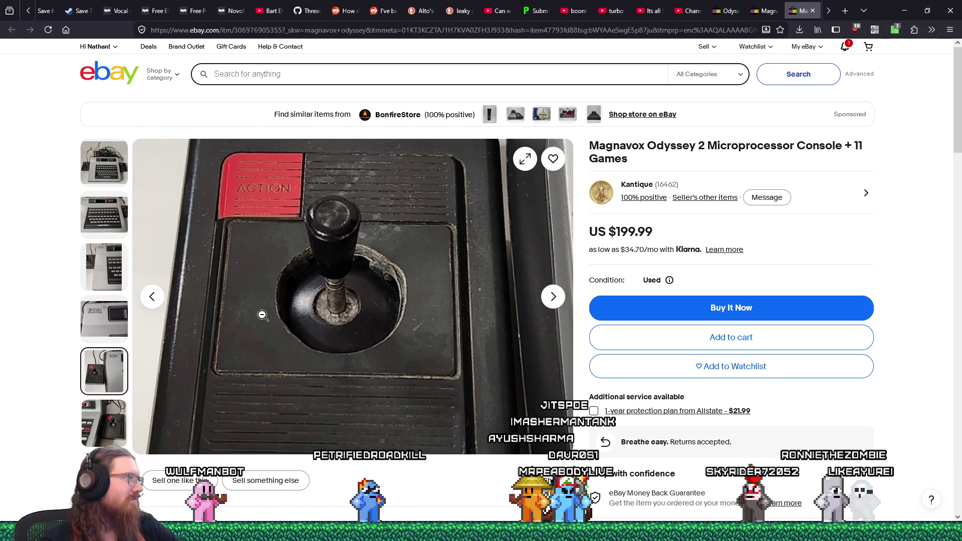
{"action": "left_click", "coordinate": [262, 316]}
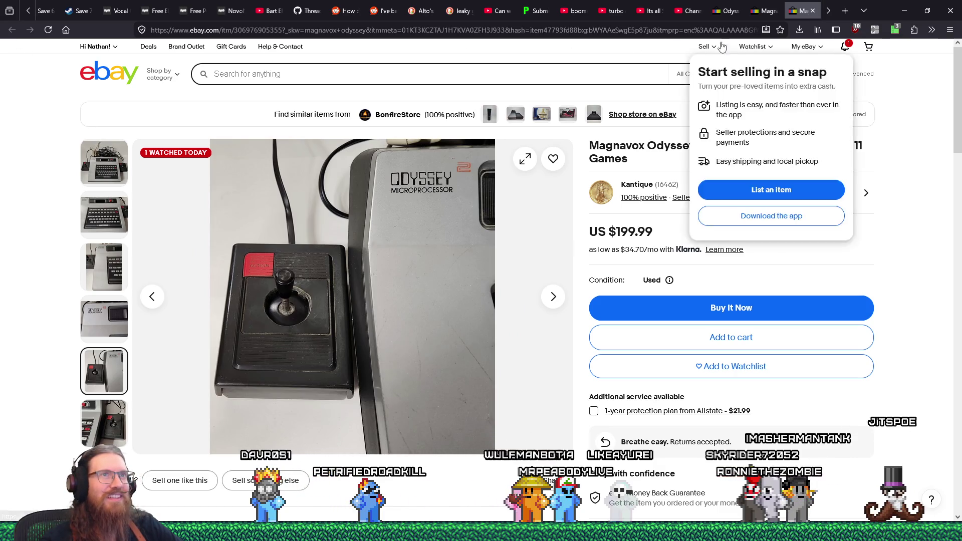
{"action": "left_click", "coordinate": [813, 11]}
Scroll the magnavox odyssey results past the FAQs to the $224.99 Model 7600 and $200.00 consoles.
{"action": "scroll", "coordinate": [519, 380], "scroll_direction": "down", "scroll_amount": 12}
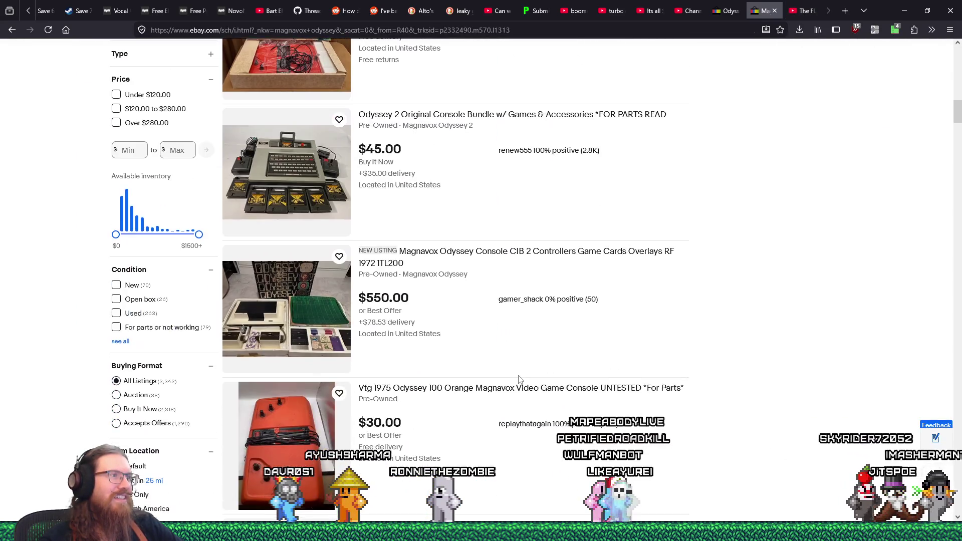
{"action": "scroll", "coordinate": [520, 380], "scroll_direction": "down", "scroll_amount": 5}
{"action": "scroll", "coordinate": [520, 379], "scroll_direction": "down", "scroll_amount": 5}
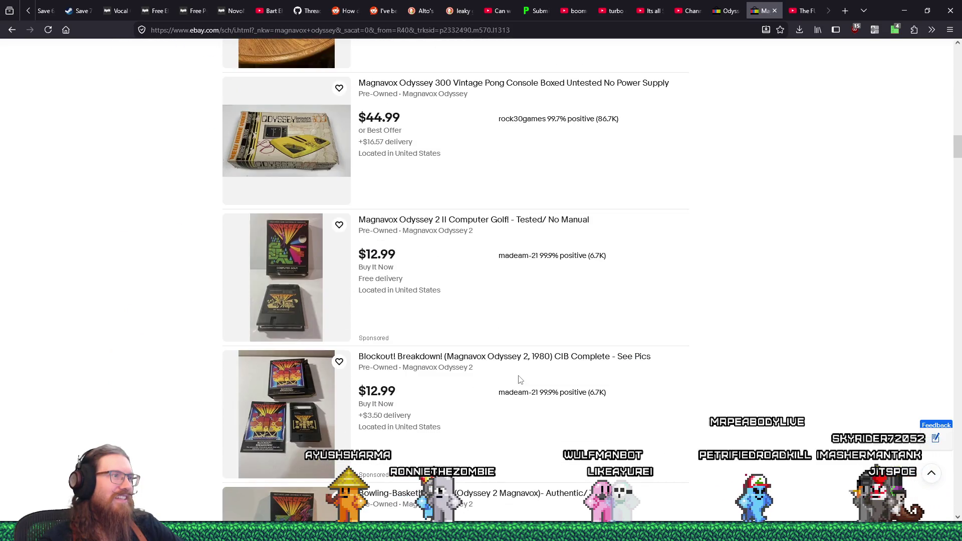
{"action": "scroll", "coordinate": [520, 380], "scroll_direction": "down", "scroll_amount": 5}
{"action": "scroll", "coordinate": [520, 380], "scroll_direction": "up", "scroll_amount": 17}
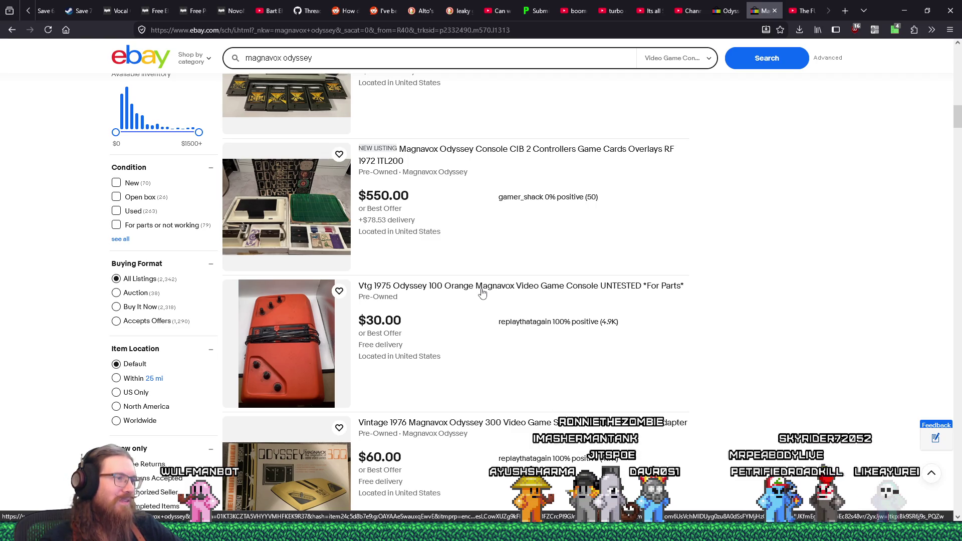
{"action": "scroll", "coordinate": [482, 293], "scroll_direction": "down", "scroll_amount": 4}
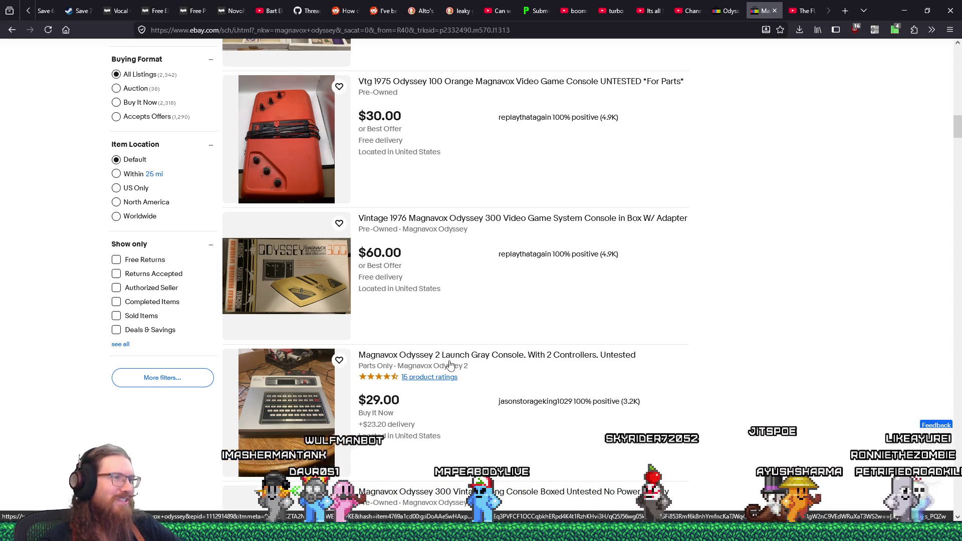
{"action": "scroll", "coordinate": [453, 358], "scroll_direction": "down", "scroll_amount": 1}
{"action": "scroll", "coordinate": [453, 357], "scroll_direction": "down", "scroll_amount": 3}
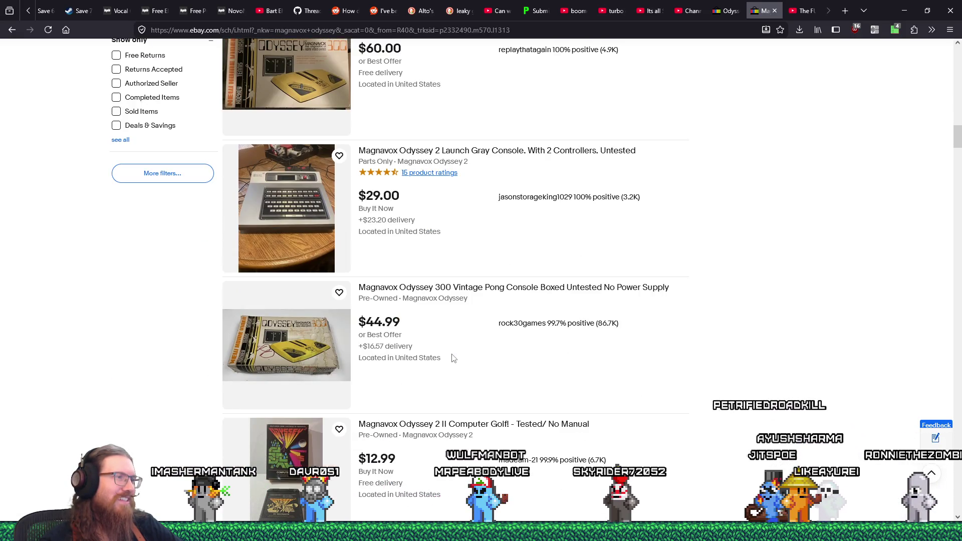
{"action": "scroll", "coordinate": [453, 356], "scroll_direction": "down", "scroll_amount": 4}
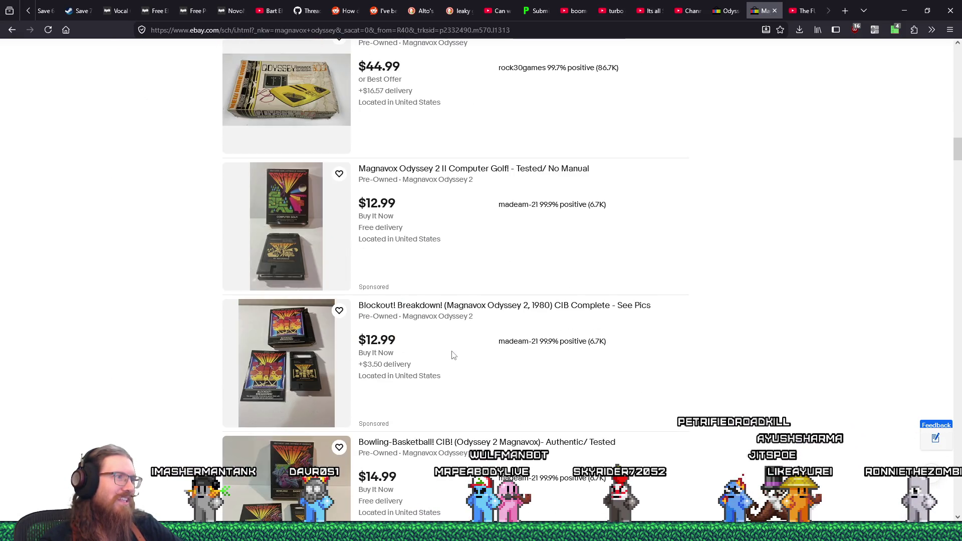
{"action": "scroll", "coordinate": [454, 356], "scroll_direction": "down", "scroll_amount": 3}
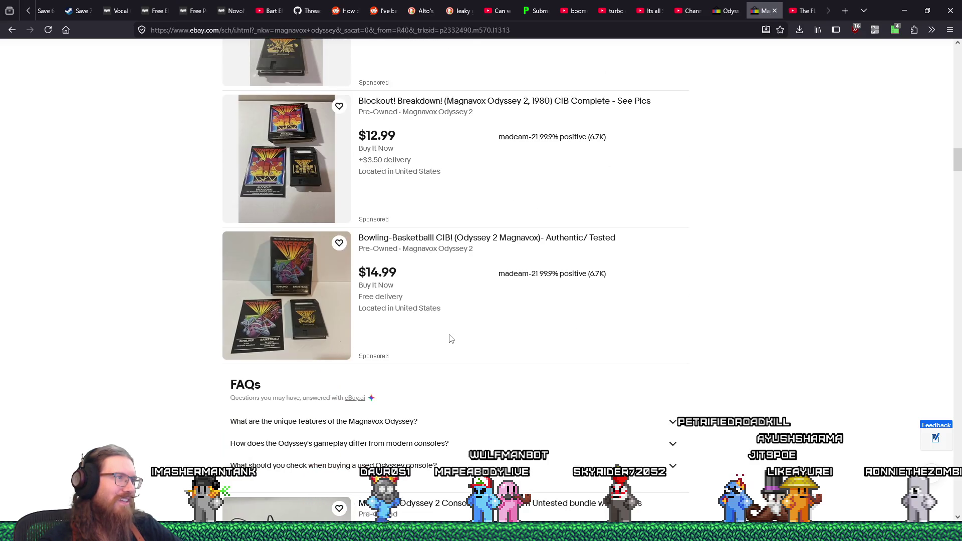
{"action": "scroll", "coordinate": [450, 339], "scroll_direction": "up", "scroll_amount": 4}
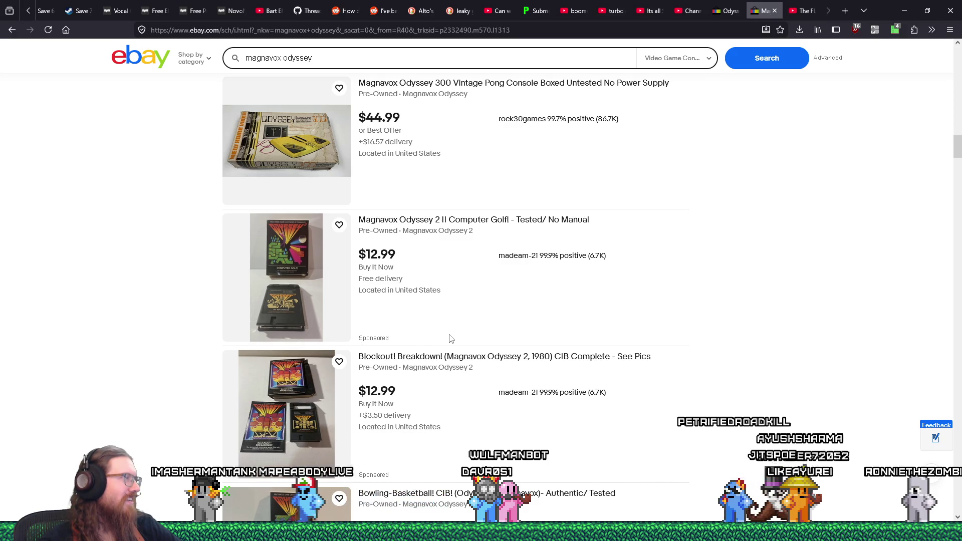
{"action": "scroll", "coordinate": [449, 339], "scroll_direction": "down", "scroll_amount": 8}
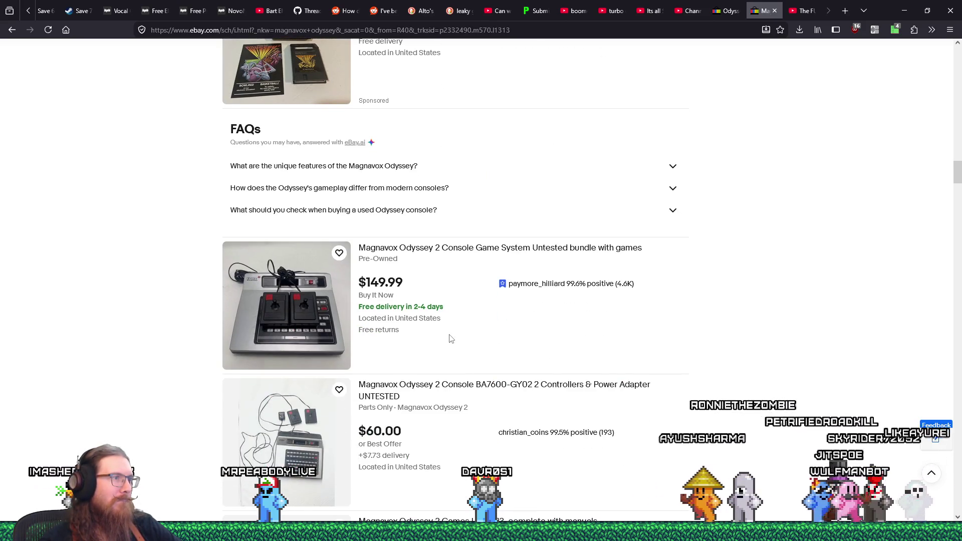
{"action": "scroll", "coordinate": [449, 339], "scroll_direction": "down", "scroll_amount": 3}
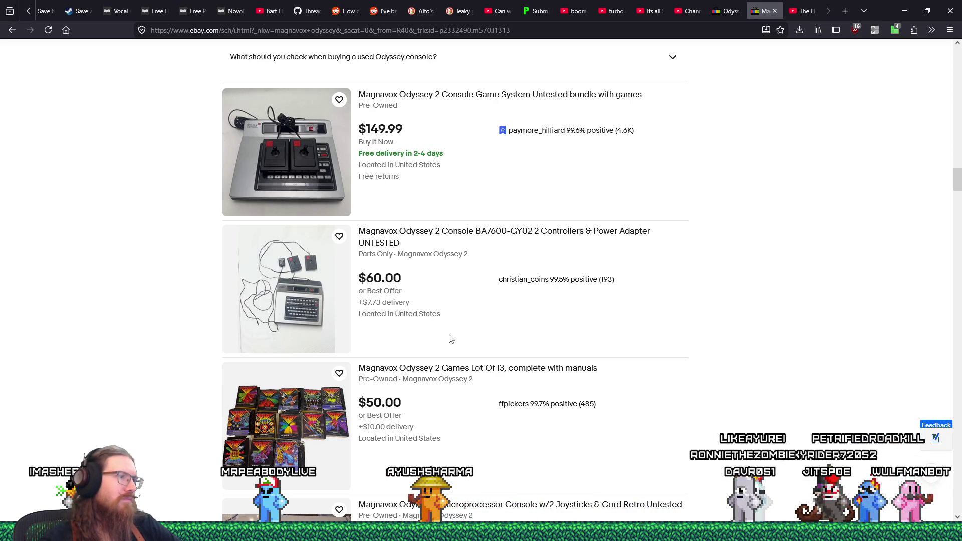
{"action": "scroll", "coordinate": [450, 339], "scroll_direction": "down", "scroll_amount": 12}
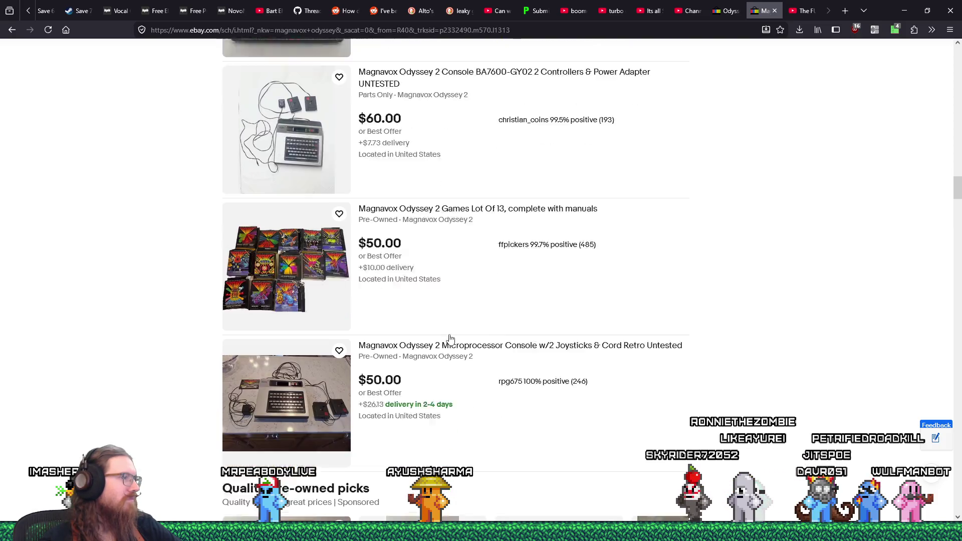
{"action": "scroll", "coordinate": [450, 339], "scroll_direction": "down", "scroll_amount": 8}
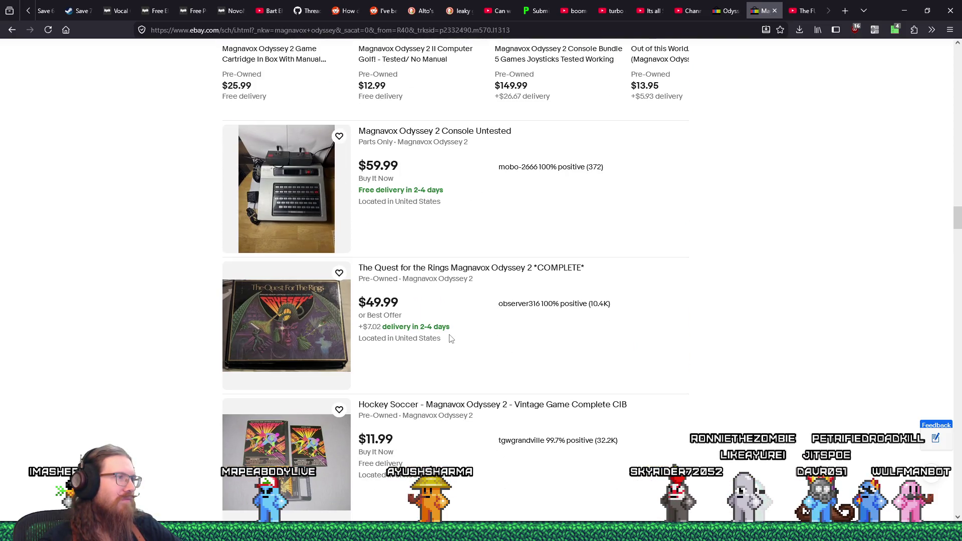
{"action": "scroll", "coordinate": [450, 339], "scroll_direction": "down", "scroll_amount": 5}
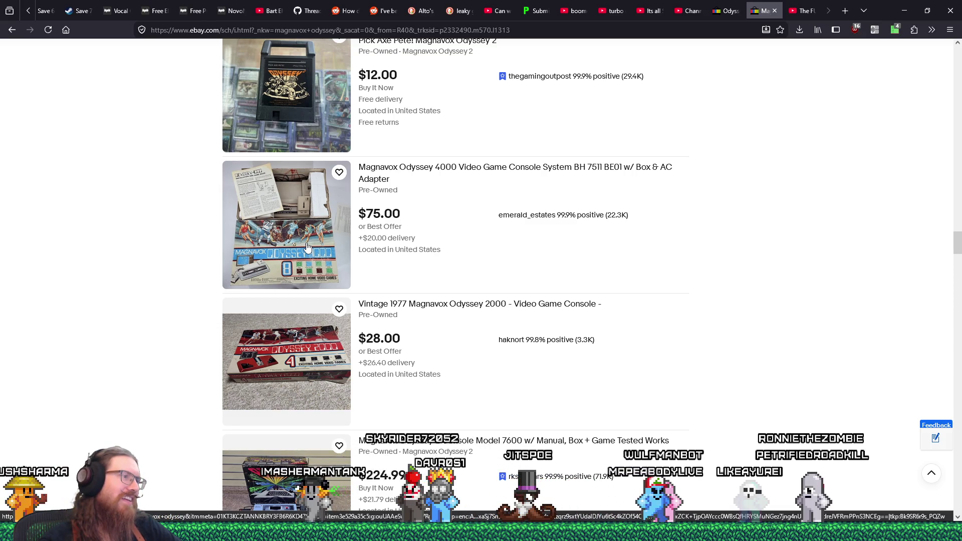
{"action": "scroll", "coordinate": [307, 247], "scroll_direction": "down", "scroll_amount": 5}
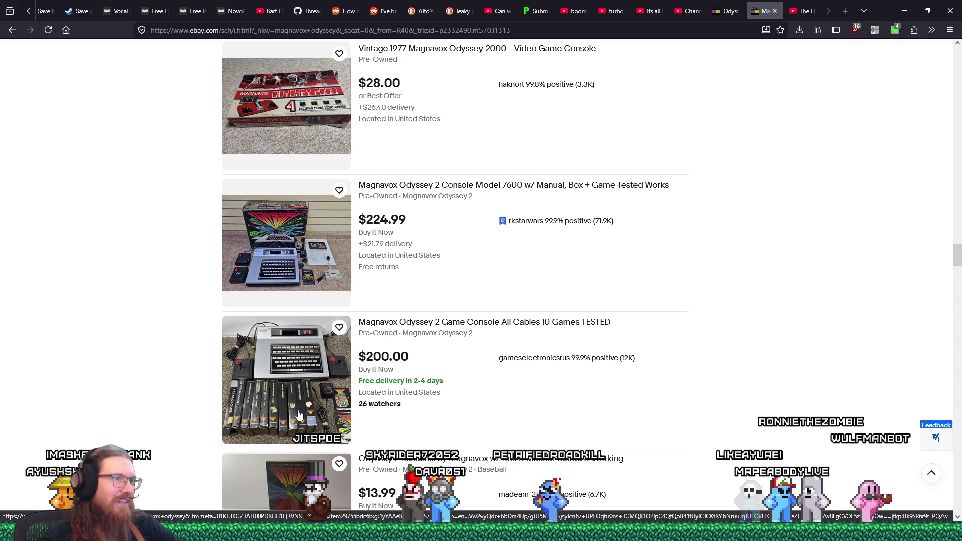
{"action": "scroll", "coordinate": [299, 415], "scroll_direction": "down", "scroll_amount": 1}
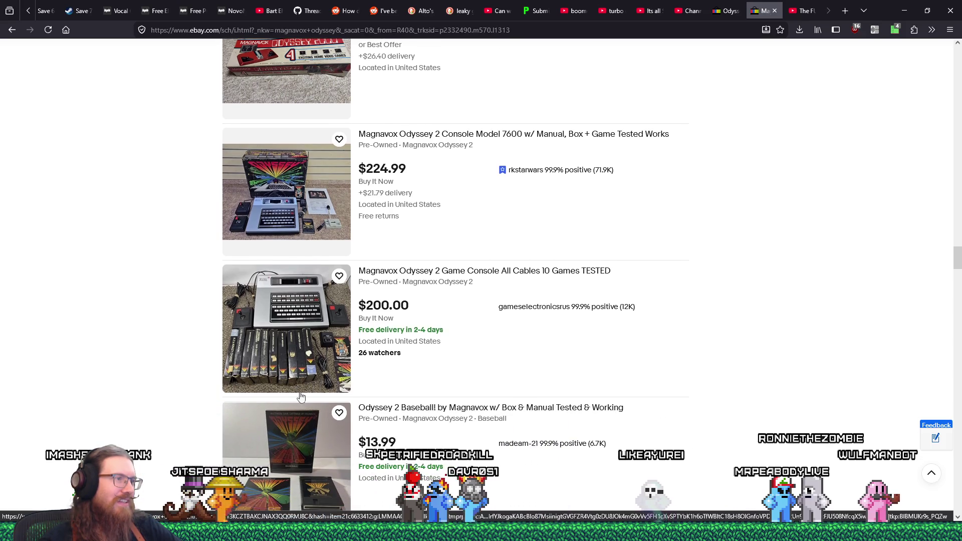
Open the $200.00 Odyssey 2 console with games listing, view three photos, then close it.
{"action": "left_click", "coordinate": [302, 358]}
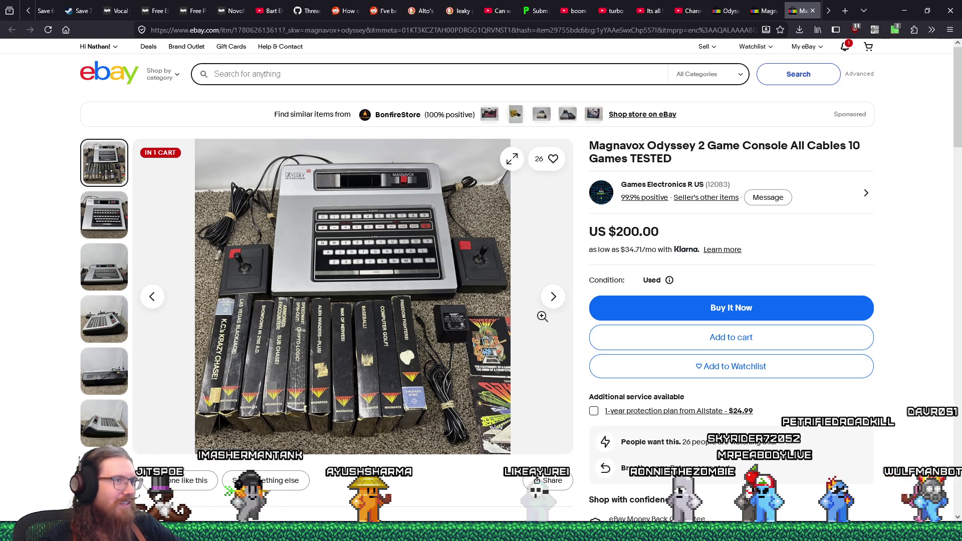
{"action": "left_click", "coordinate": [552, 299]}
{"action": "left_click", "coordinate": [552, 299]}
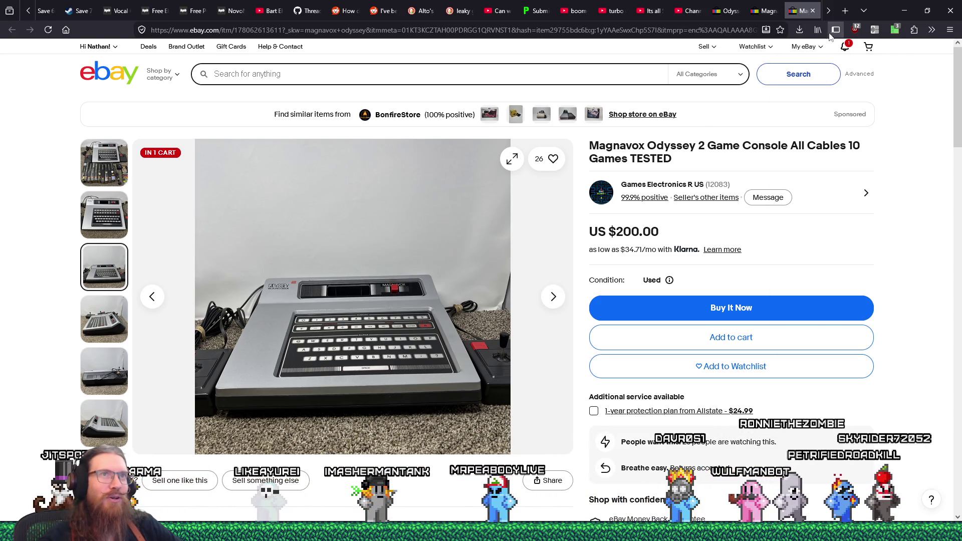
{"action": "left_click", "coordinate": [812, 10]}
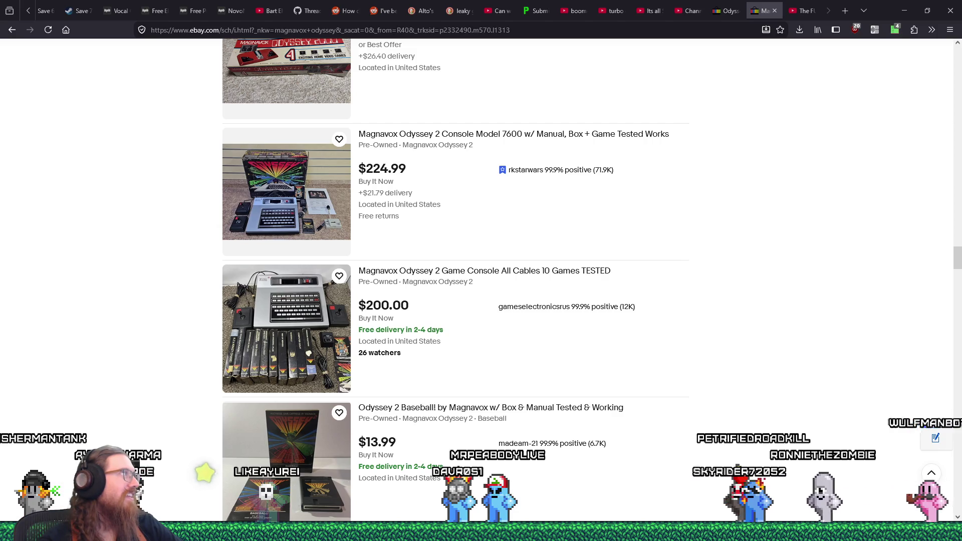
In Paint, brush the blocky stepped outline with its inner square.
{"action": "key", "text": "alt+Tab"}
{"action": "mouse_move", "coordinate": [363, 243]}
{"action": "left_mouse_down"}
{"action": "mouse_move", "coordinate": [361, 200]}
{"action": "mouse_move", "coordinate": [398, 190]}
{"action": "mouse_move", "coordinate": [396, 159]}
{"action": "mouse_move", "coordinate": [415, 149]}
{"action": "mouse_move", "coordinate": [504, 143]}
{"action": "mouse_move", "coordinate": [507, 183]}
{"action": "mouse_move", "coordinate": [558, 189]}
{"action": "left_mouse_up"}
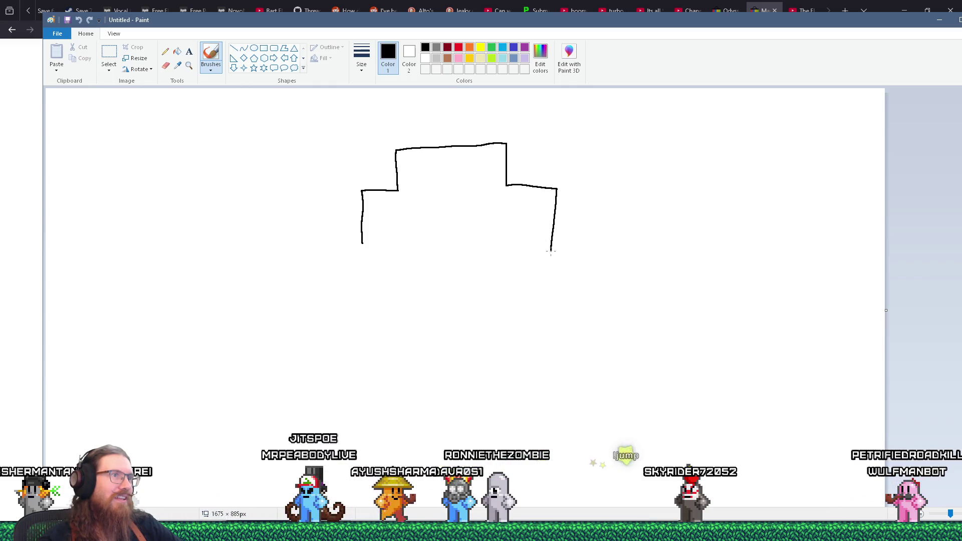
{"action": "left_click_drag", "start_coordinate": [515, 347], "coordinate": [534, 350]}
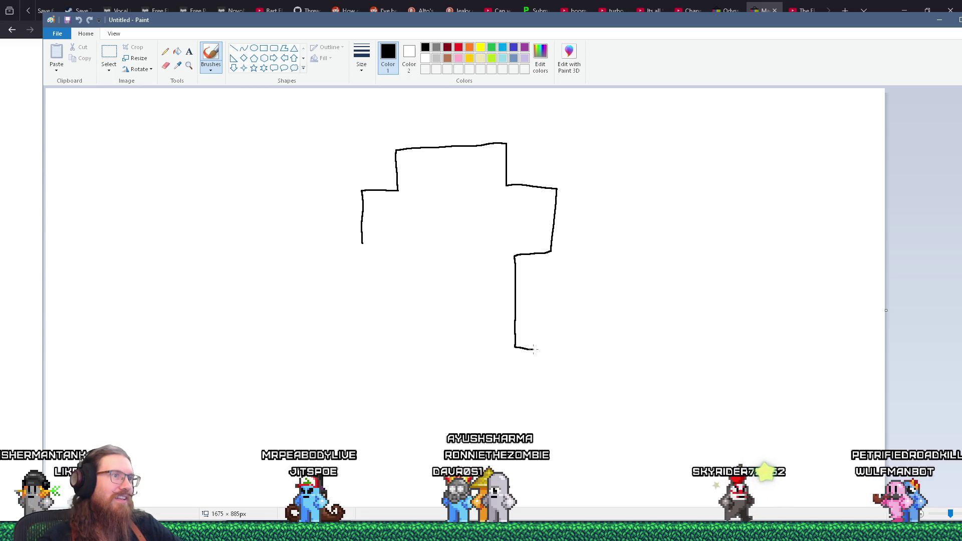
{"action": "mouse_move", "coordinate": [522, 406]}
{"action": "left_mouse_down"}
{"action": "mouse_move", "coordinate": [508, 402]}
{"action": "mouse_move", "coordinate": [497, 434]}
{"action": "mouse_move", "coordinate": [417, 438]}
{"action": "mouse_move", "coordinate": [410, 396]}
{"action": "mouse_move", "coordinate": [374, 396]}
{"action": "mouse_move", "coordinate": [386, 339]}
{"action": "mouse_move", "coordinate": [403, 324]}
{"action": "mouse_move", "coordinate": [391, 241]}
{"action": "left_mouse_up"}
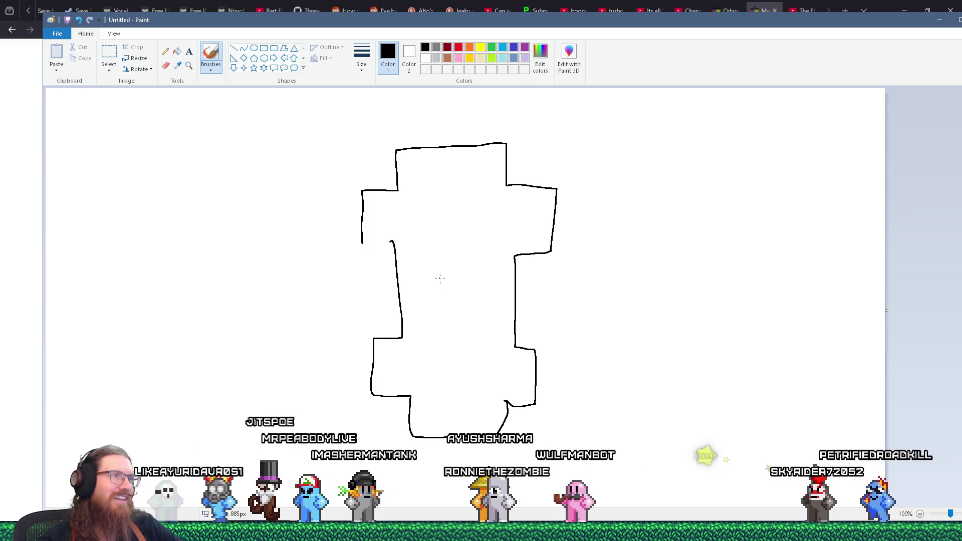
{"action": "left_click_drag", "start_coordinate": [435, 305], "coordinate": [491, 302]}
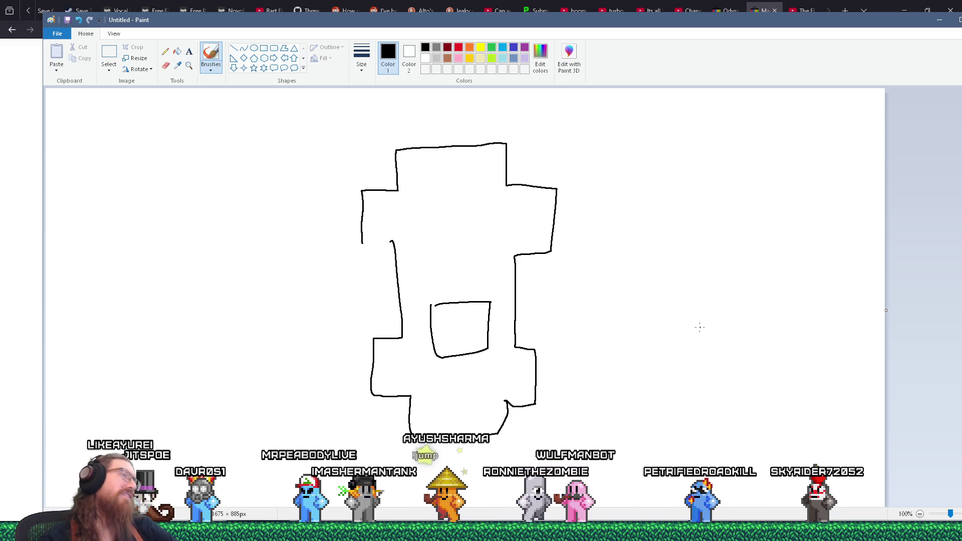
{"action": "left_click_drag", "start_coordinate": [361, 243], "coordinate": [380, 241]}
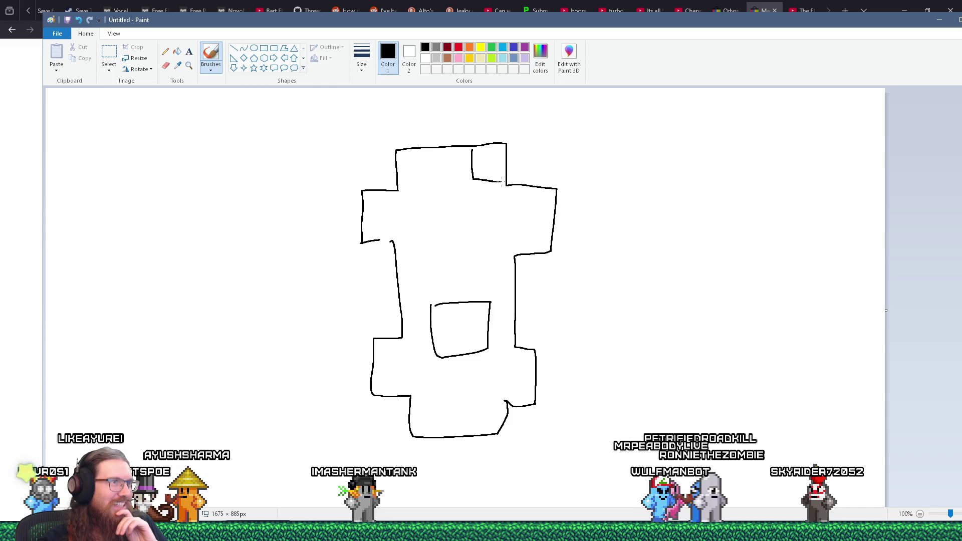
Add small boxes along the outline's top and close gaps in its walls.
{"action": "left_click_drag", "start_coordinate": [435, 162], "coordinate": [468, 179]}
{"action": "left_click_drag", "start_coordinate": [396, 151], "coordinate": [437, 187]}
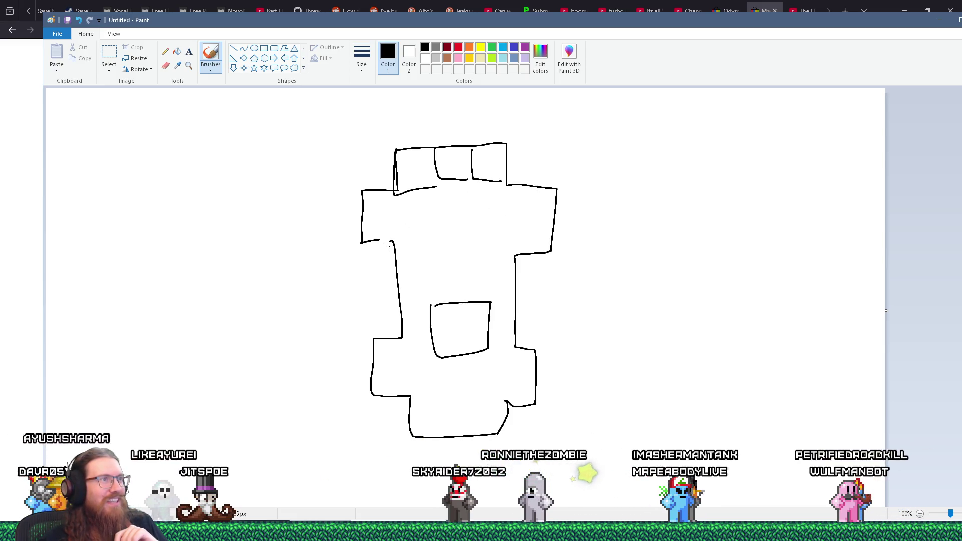
{"action": "left_click_drag", "start_coordinate": [365, 226], "coordinate": [360, 243]}
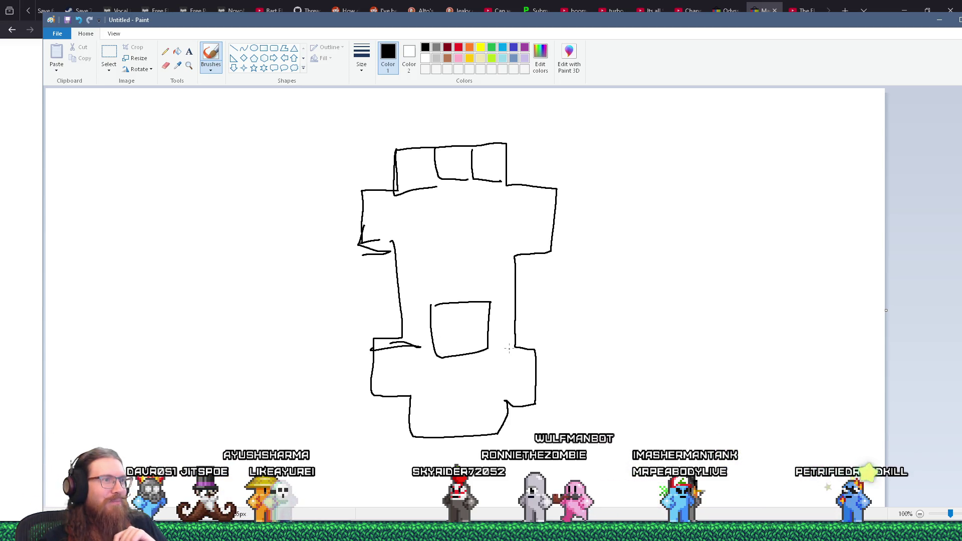
{"action": "mouse_move", "coordinate": [412, 434]}
{"action": "left_mouse_down"}
{"action": "mouse_move", "coordinate": [471, 443]}
{"action": "mouse_move", "coordinate": [507, 403]}
{"action": "left_mouse_up"}
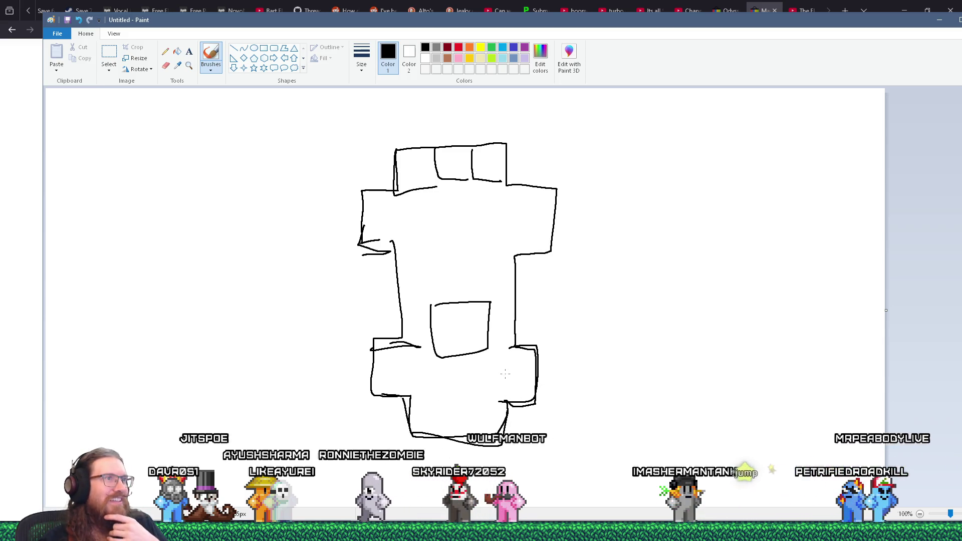
{"action": "left_click_drag", "start_coordinate": [510, 182], "coordinate": [536, 184]}
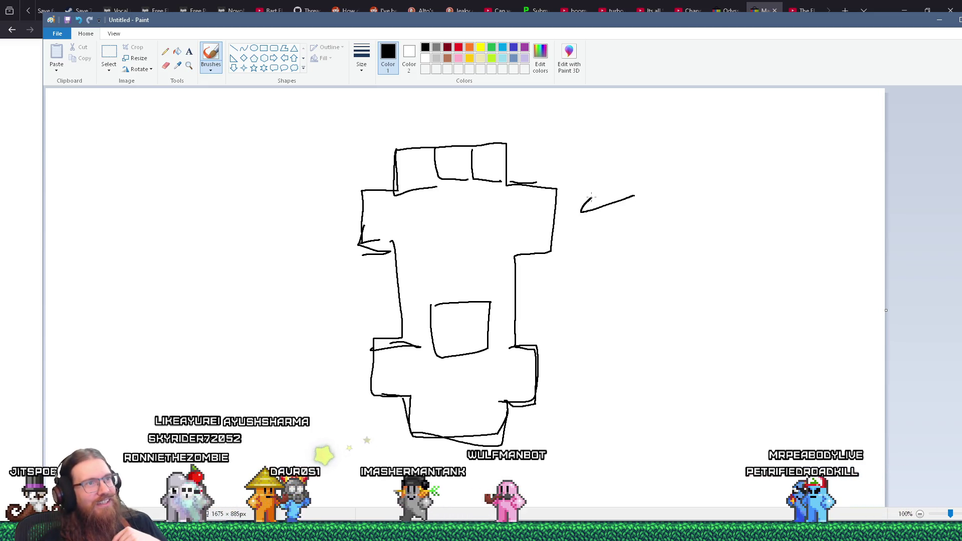
Add arrowheads to both arrows, draw triangles, and tip the vertical line with an arrowhead.
{"action": "left_click_drag", "start_coordinate": [591, 194], "coordinate": [596, 217]}
{"action": "left_click_drag", "start_coordinate": [569, 344], "coordinate": [582, 372]}
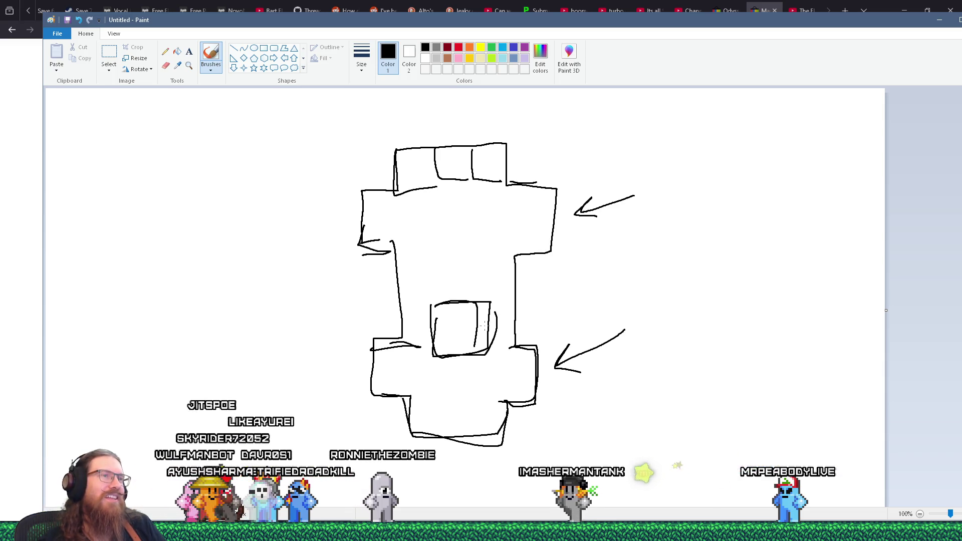
{"action": "mouse_move", "coordinate": [689, 249]}
{"action": "left_mouse_down"}
{"action": "mouse_move", "coordinate": [722, 202]}
{"action": "mouse_move", "coordinate": [750, 249]}
{"action": "left_mouse_up"}
{"action": "left_click_drag", "start_coordinate": [691, 252], "coordinate": [752, 251]}
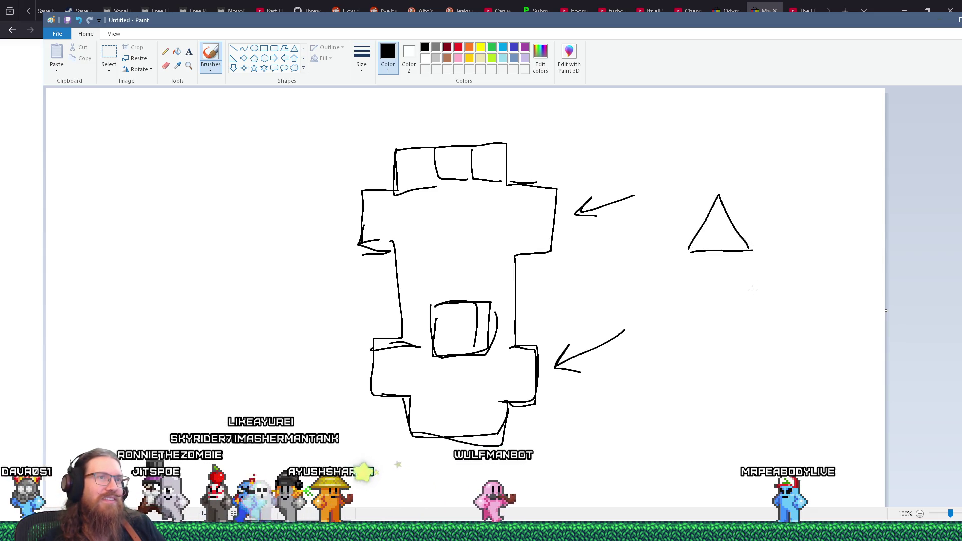
{"action": "left_click_drag", "start_coordinate": [795, 315], "coordinate": [775, 372]}
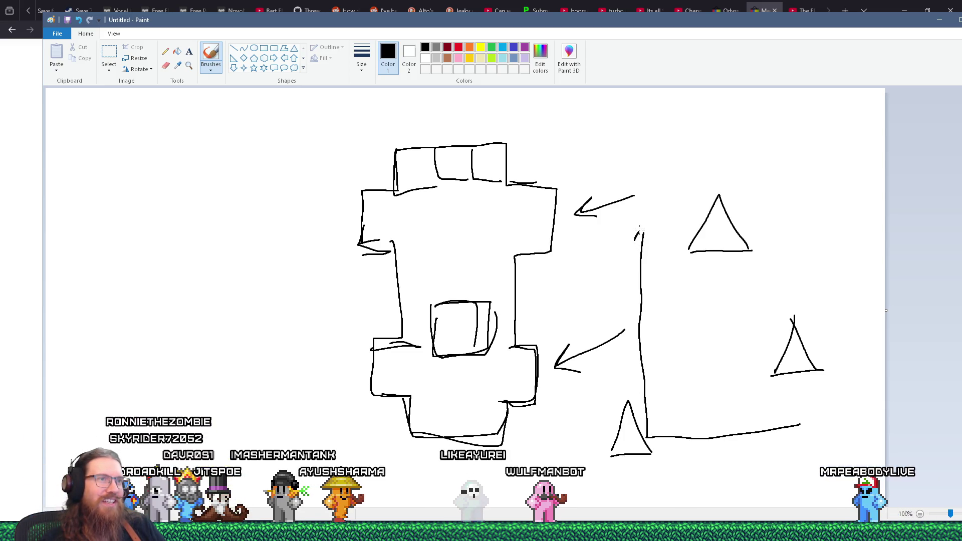
{"action": "left_click_drag", "start_coordinate": [638, 232], "coordinate": [650, 241]}
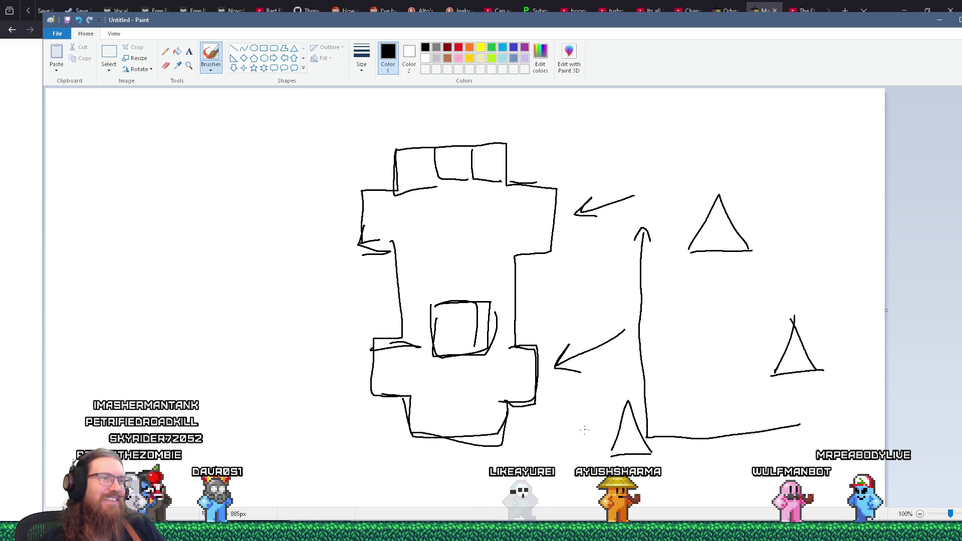
Retrace the bottom triangle bolder, then move Paint aside and return to the eBay listings.
{"action": "left_click_drag", "start_coordinate": [626, 401], "coordinate": [651, 442]}
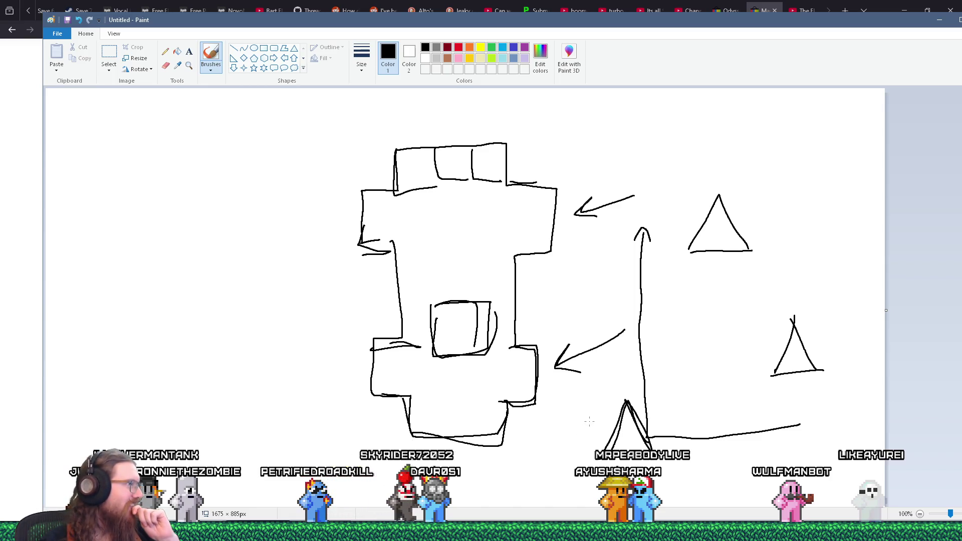
{"action": "left_click_drag", "start_coordinate": [909, 28], "coordinate": [876, 25]}
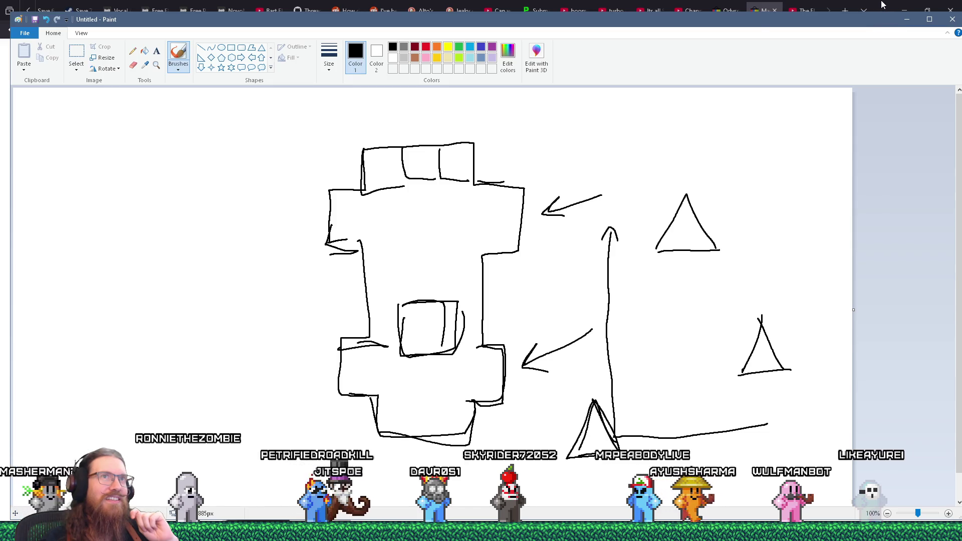
{"action": "left_click", "coordinate": [868, 7]}
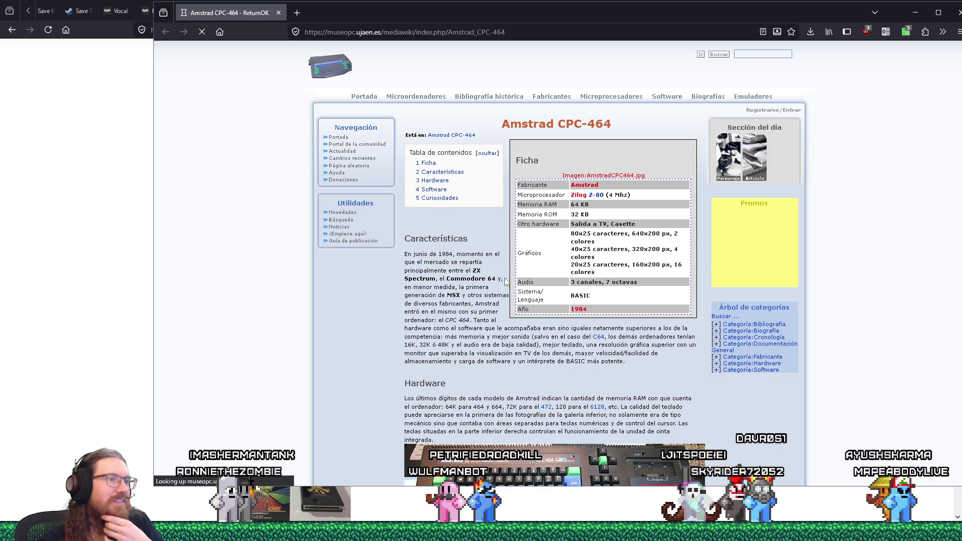
Read through the Amstrad CPC-464 museum page, then close it to return to the eBay results.
{"action": "scroll", "coordinate": [510, 279], "scroll_direction": "down", "scroll_amount": 4}
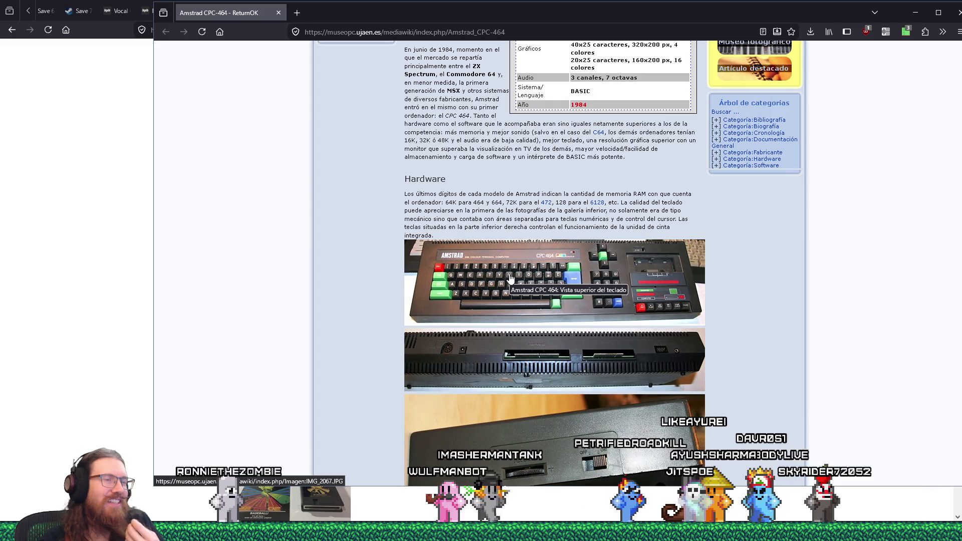
{"action": "scroll", "coordinate": [510, 278], "scroll_direction": "down", "scroll_amount": 1}
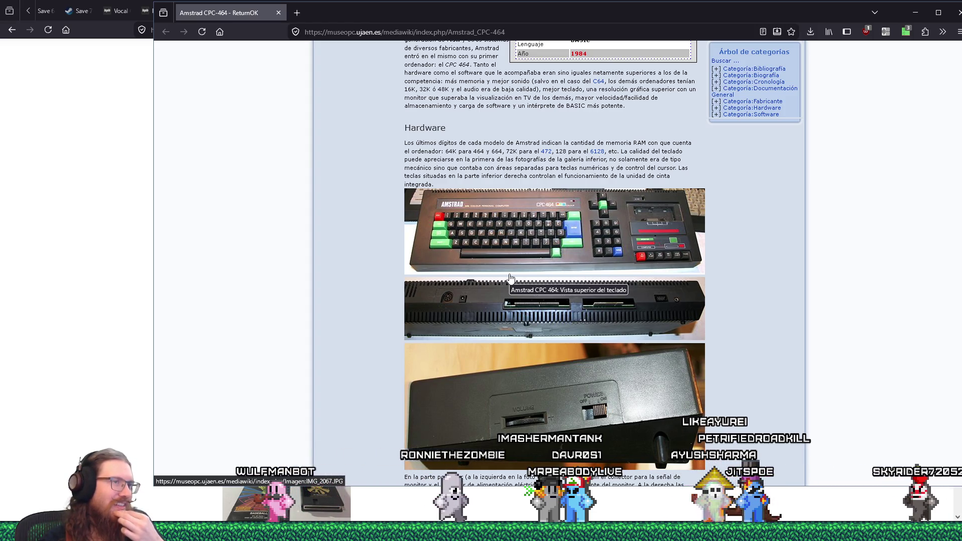
{"action": "scroll", "coordinate": [510, 279], "scroll_direction": "down", "scroll_amount": 5}
{"action": "scroll", "coordinate": [511, 276], "scroll_direction": "down", "scroll_amount": 5}
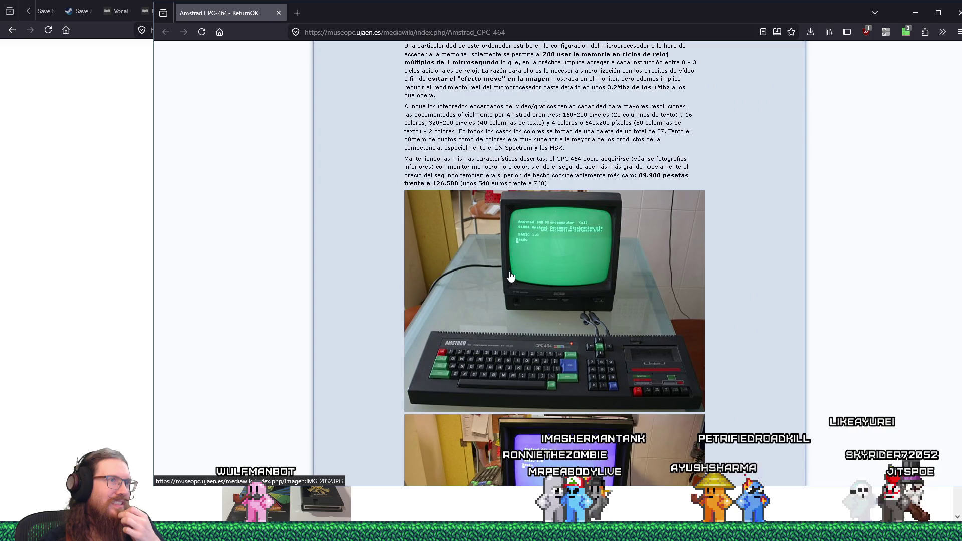
{"action": "scroll", "coordinate": [510, 276], "scroll_direction": "down", "scroll_amount": 3}
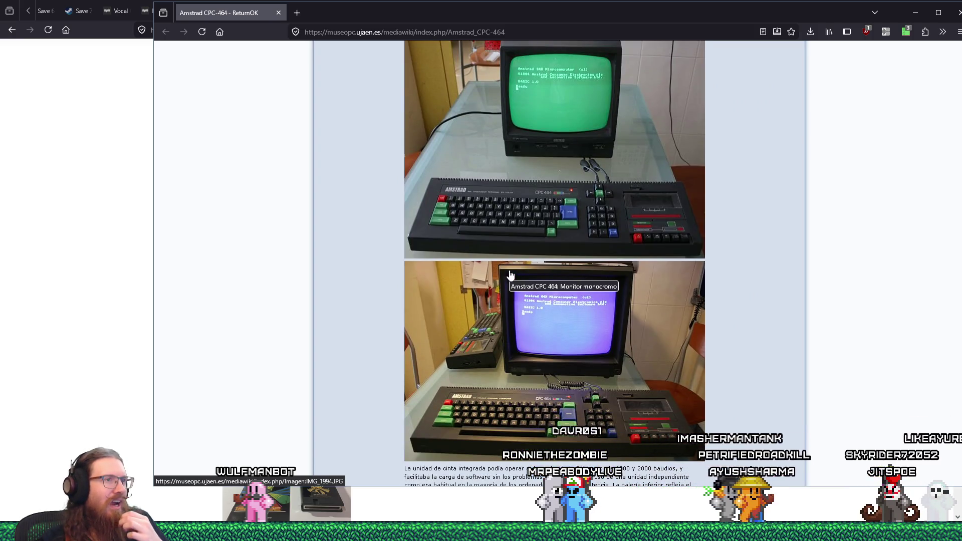
{"action": "scroll", "coordinate": [510, 276], "scroll_direction": "down", "scroll_amount": 5}
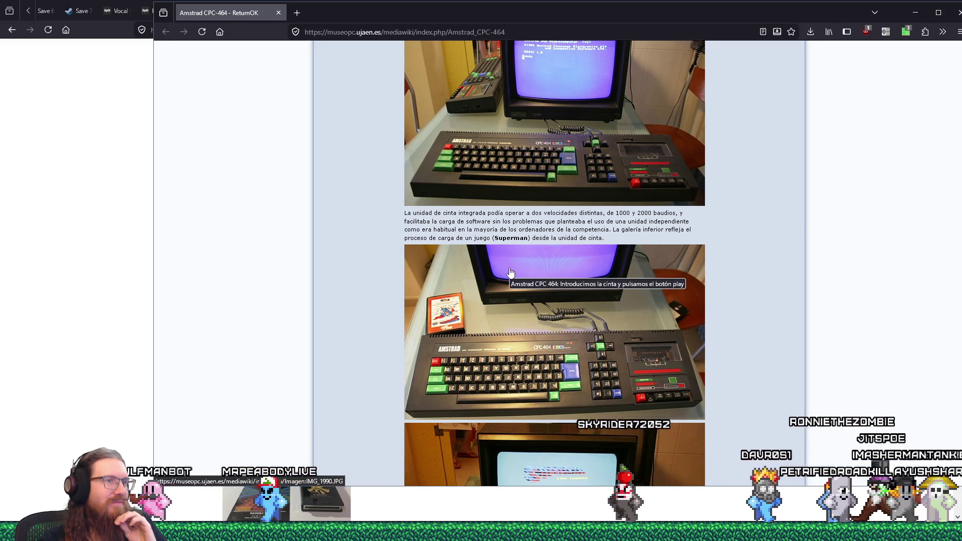
{"action": "scroll", "coordinate": [510, 273], "scroll_direction": "down", "scroll_amount": 4}
{"action": "scroll", "coordinate": [510, 273], "scroll_direction": "up", "scroll_amount": 3}
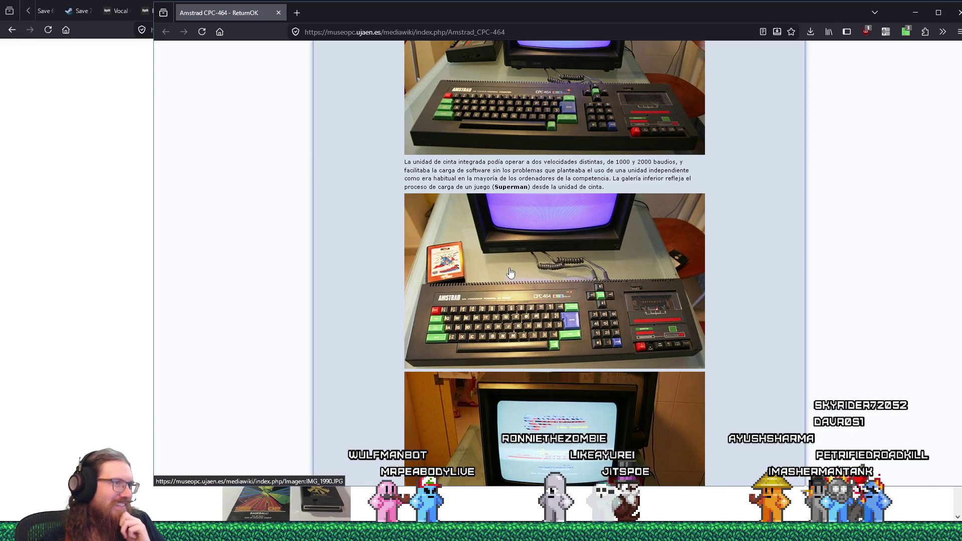
{"action": "scroll", "coordinate": [510, 272], "scroll_direction": "down", "scroll_amount": 5}
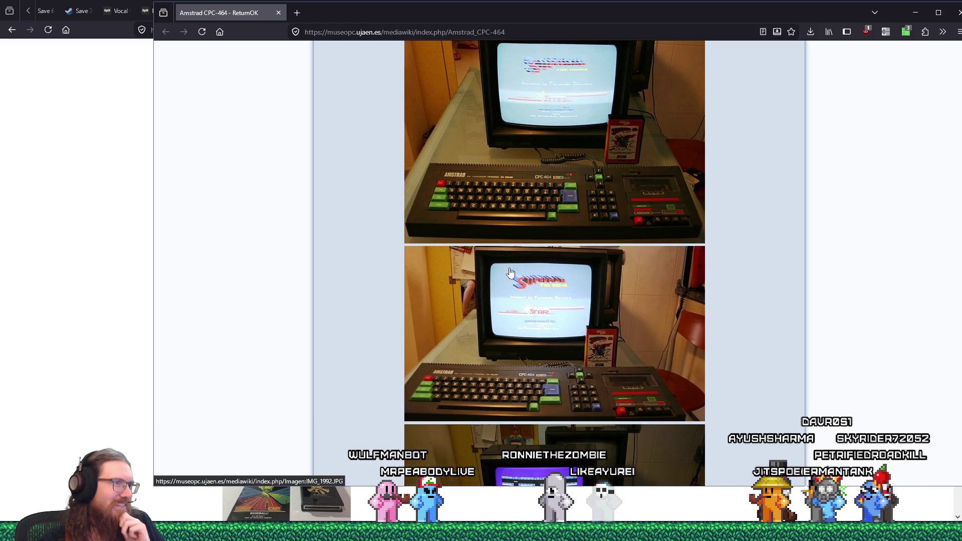
{"action": "scroll", "coordinate": [511, 272], "scroll_direction": "down", "scroll_amount": 3}
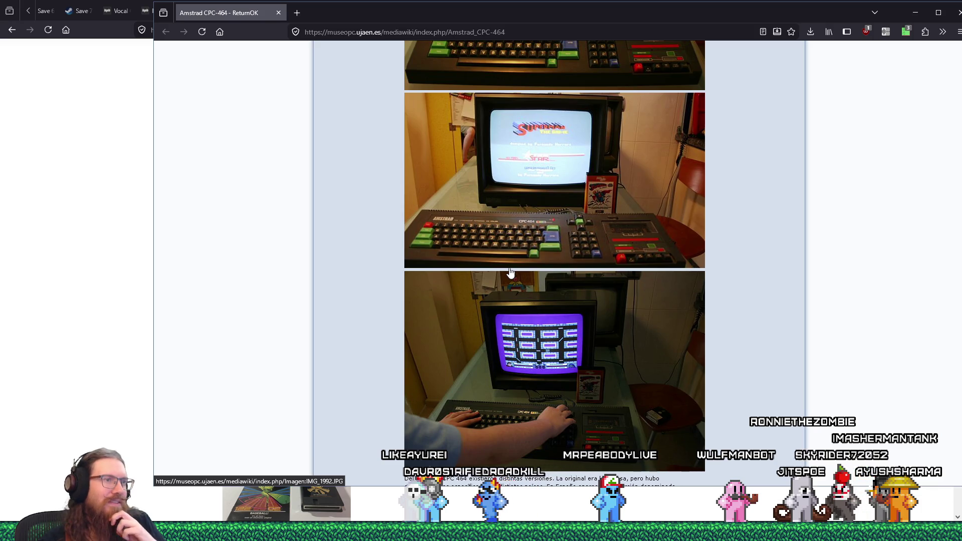
{"action": "scroll", "coordinate": [510, 273], "scroll_direction": "down", "scroll_amount": 2}
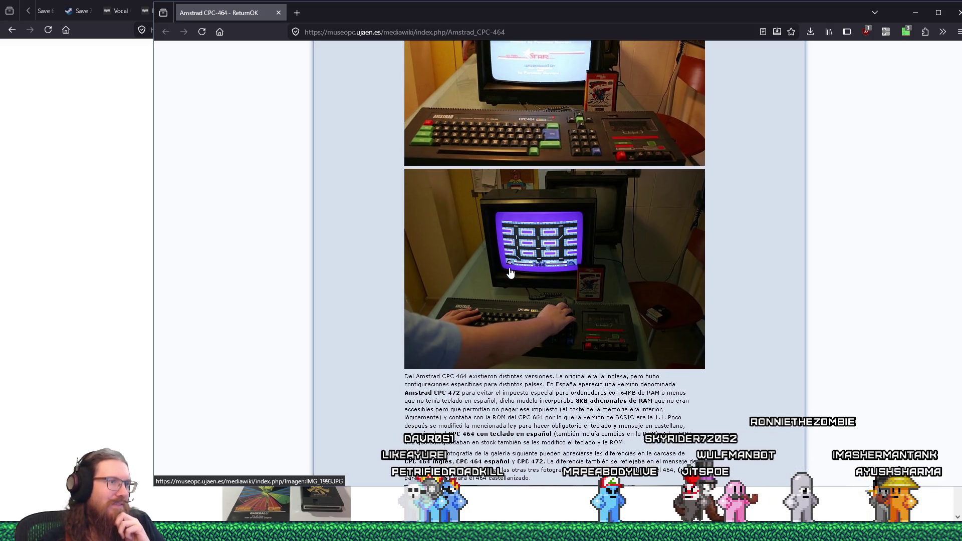
{"action": "scroll", "coordinate": [511, 273], "scroll_direction": "down", "scroll_amount": 6}
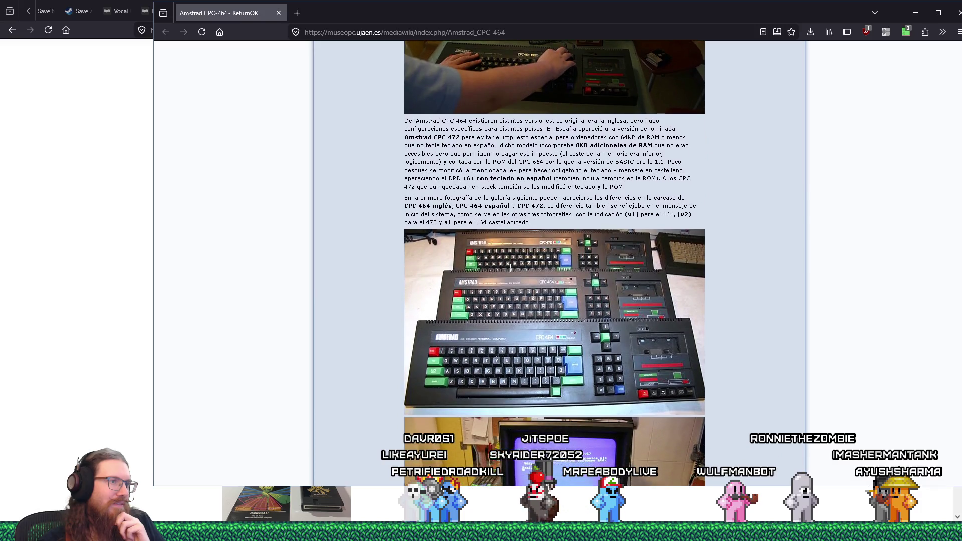
{"action": "scroll", "coordinate": [511, 272], "scroll_direction": "down", "scroll_amount": 2}
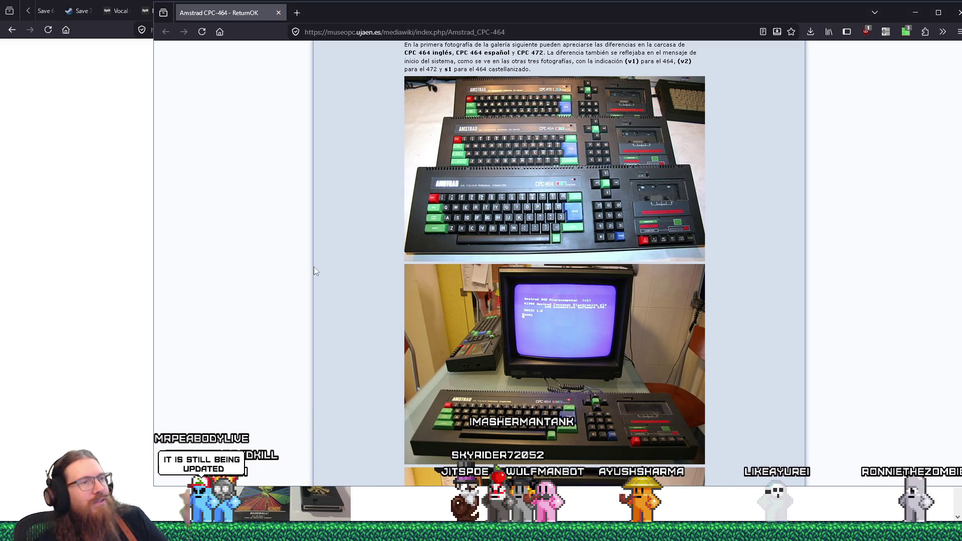
{"action": "scroll", "coordinate": [477, 342], "scroll_direction": "down", "scroll_amount": 8}
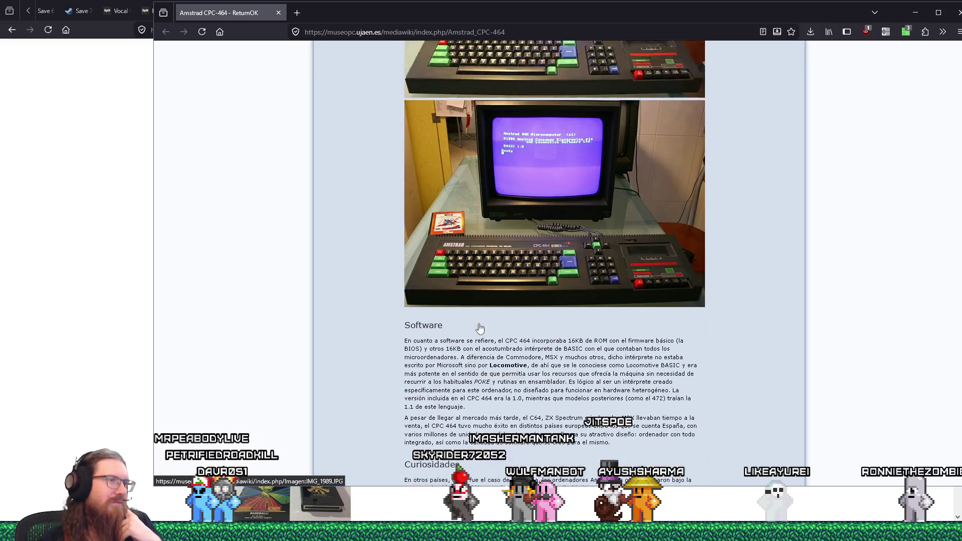
{"action": "scroll", "coordinate": [294, 59], "scroll_direction": "up", "scroll_amount": 3}
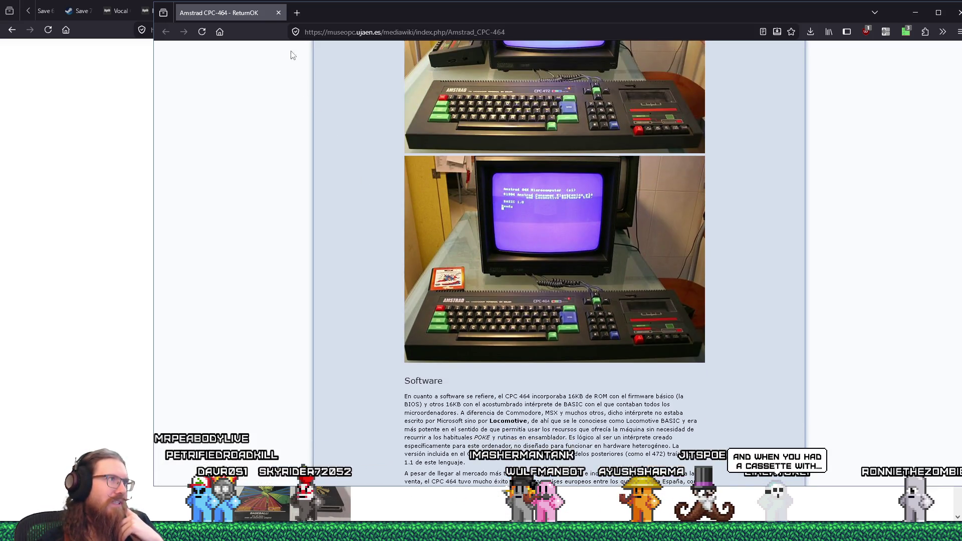
{"action": "left_click", "coordinate": [279, 13]}
{"action": "scroll", "coordinate": [590, 310], "scroll_direction": "down", "scroll_amount": 4}
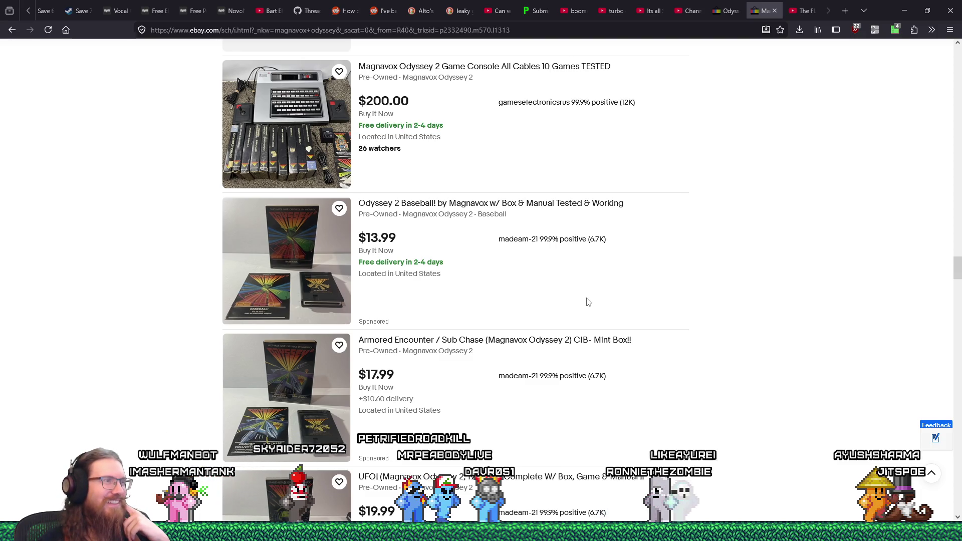
Browse down the eBay results to the $99.99 tested console and the $15.99 Speedway Spin-Out cartridge.
{"action": "scroll", "coordinate": [588, 303], "scroll_direction": "down", "scroll_amount": 1}
{"action": "scroll", "coordinate": [588, 303], "scroll_direction": "down", "scroll_amount": 10}
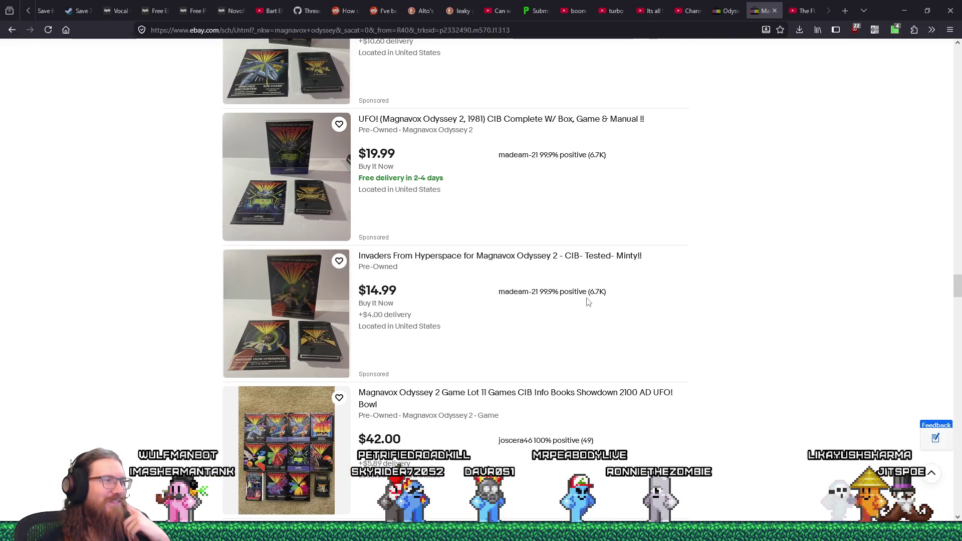
{"action": "scroll", "coordinate": [588, 302], "scroll_direction": "down", "scroll_amount": 4}
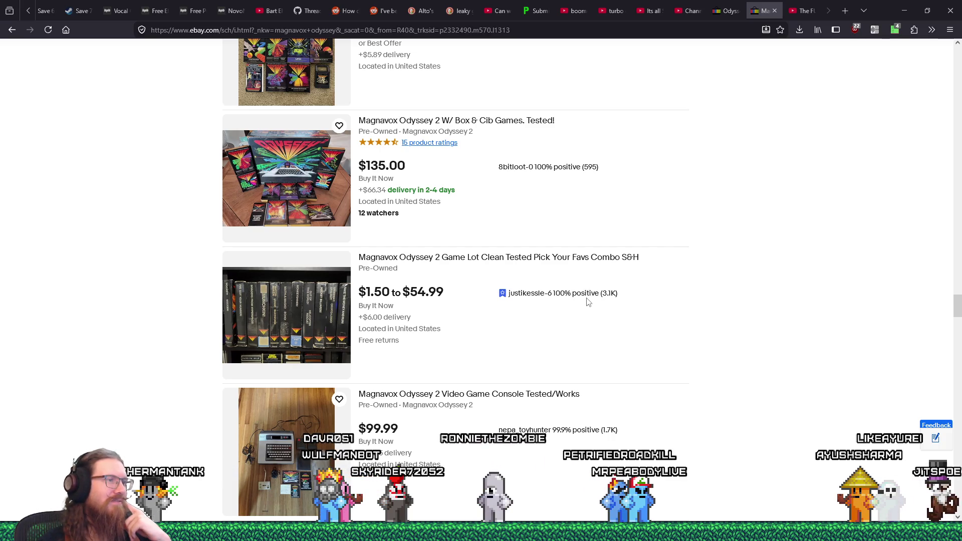
{"action": "scroll", "coordinate": [588, 303], "scroll_direction": "down", "scroll_amount": 3}
{"action": "scroll", "coordinate": [588, 303], "scroll_direction": "down", "scroll_amount": 3}
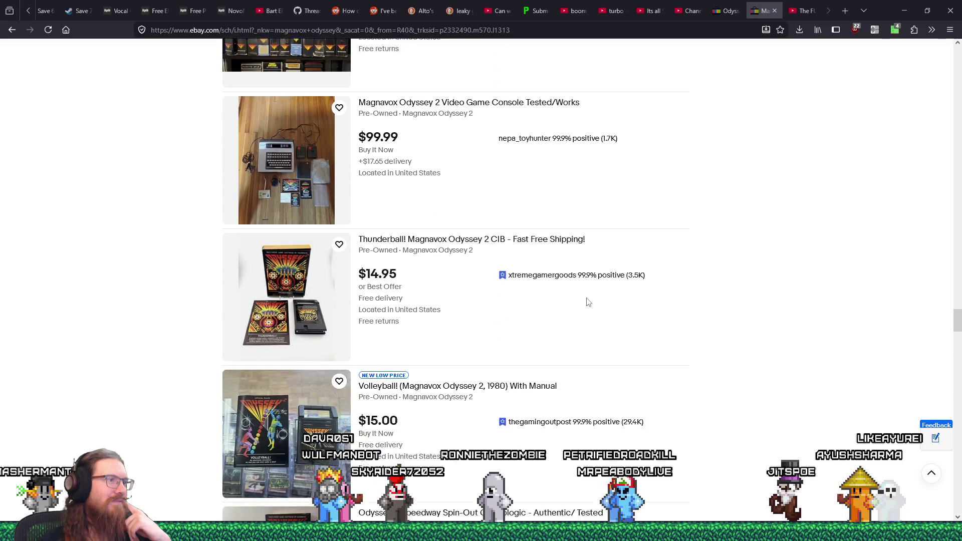
{"action": "scroll", "coordinate": [588, 303], "scroll_direction": "down", "scroll_amount": 7}
{"action": "scroll", "coordinate": [588, 303], "scroll_direction": "up", "scroll_amount": 3}
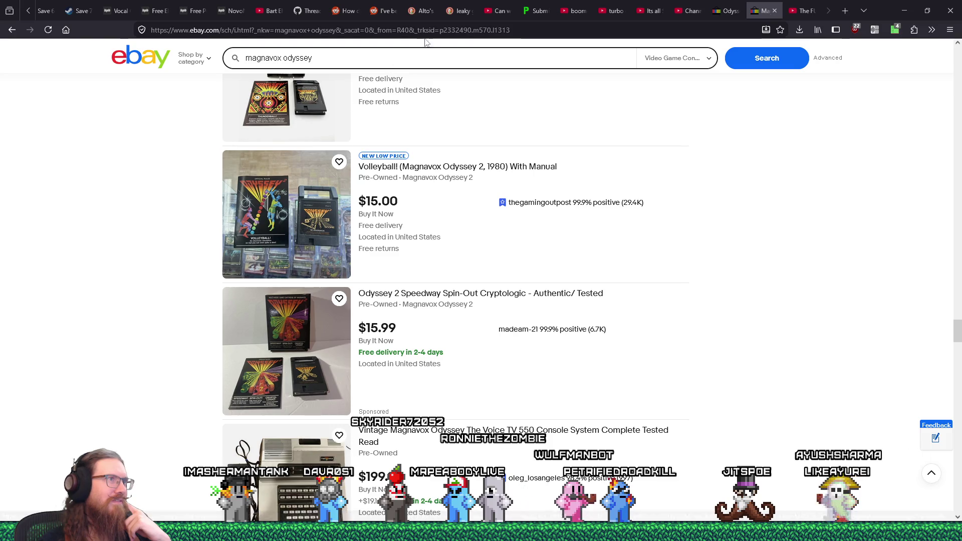
{"action": "left_click", "coordinate": [595, 31]}
Search the web for 'odyssey 2 emulator'.
{"action": "type", "text": "odyssey "}
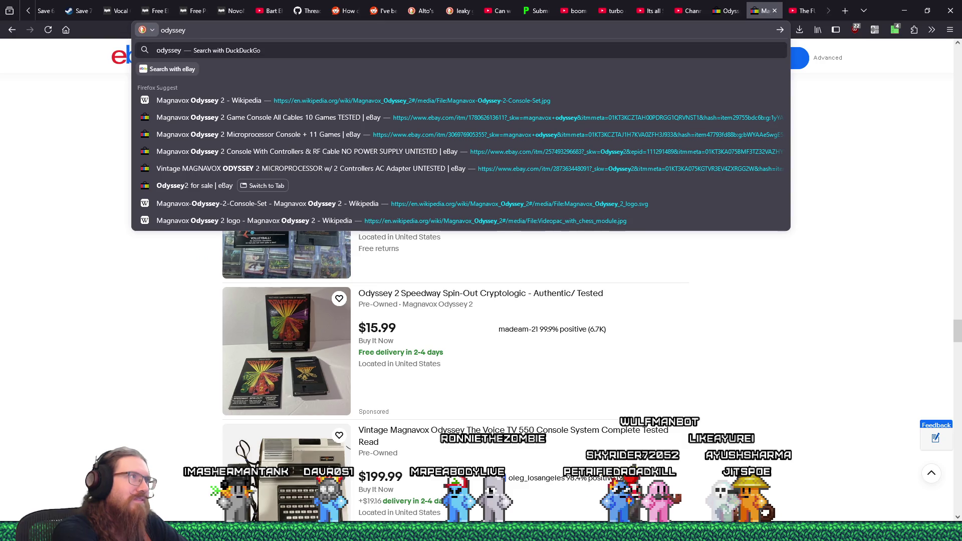
{"action": "type", "text": "2 emulator"}
{"action": "key", "text": "Return"}
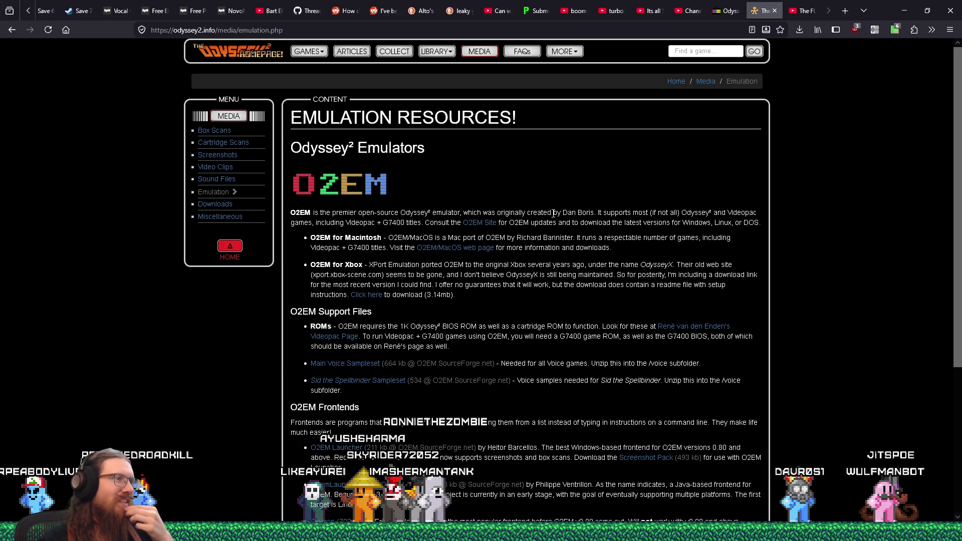
Skim the Emulation Resources page, then go to the site's Screenshots gallery from the left menu.
{"action": "scroll", "coordinate": [554, 213], "scroll_direction": "down", "scroll_amount": 2}
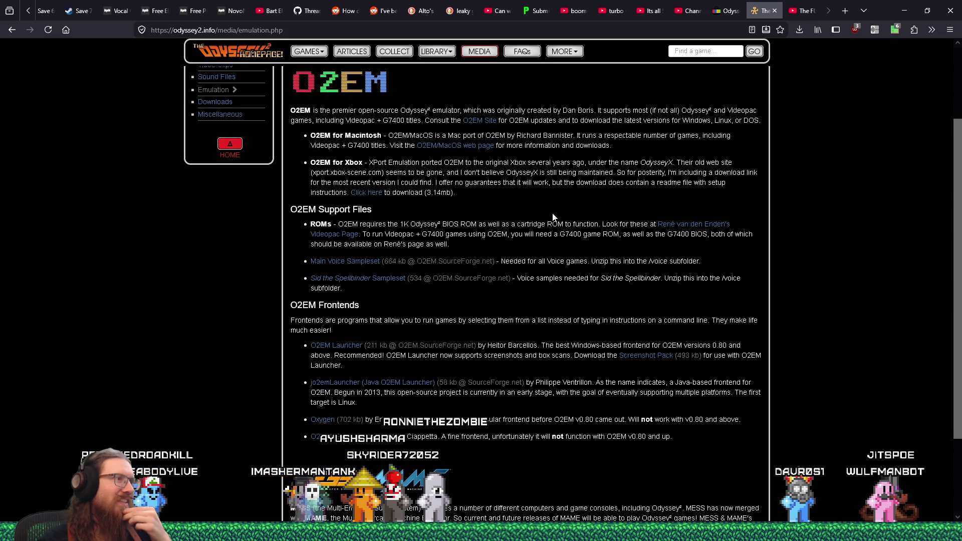
{"action": "scroll", "coordinate": [553, 217], "scroll_direction": "down", "scroll_amount": 2}
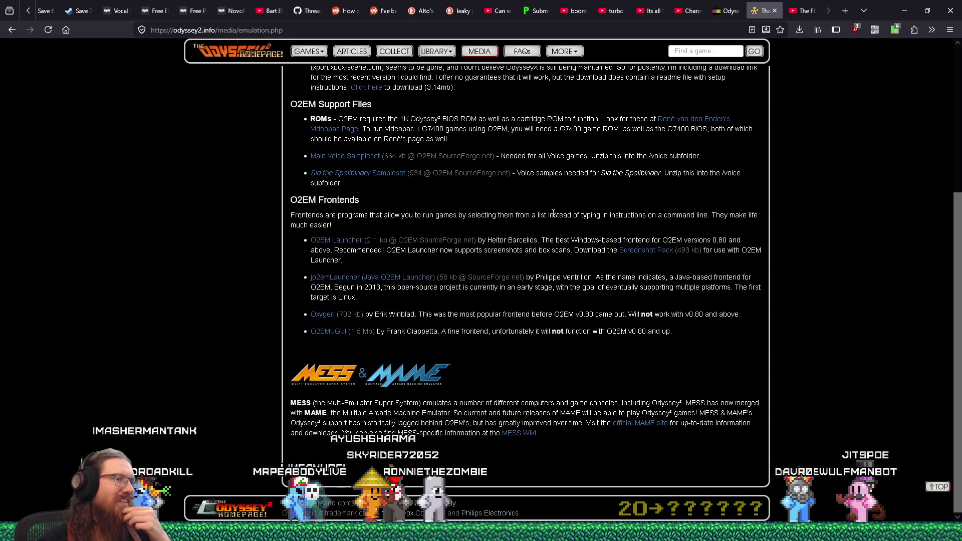
{"action": "scroll", "coordinate": [554, 213], "scroll_direction": "up", "scroll_amount": 4}
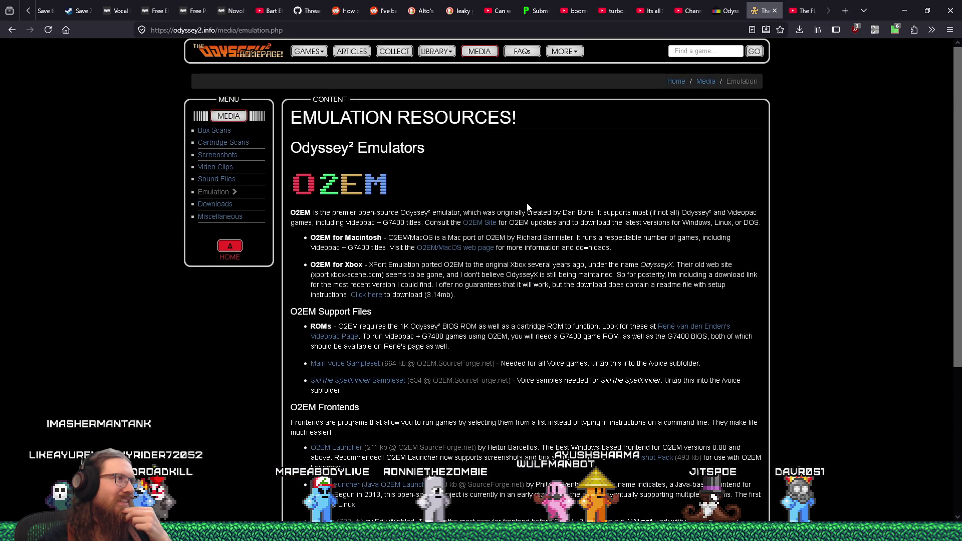
{"action": "left_click", "coordinate": [218, 156]}
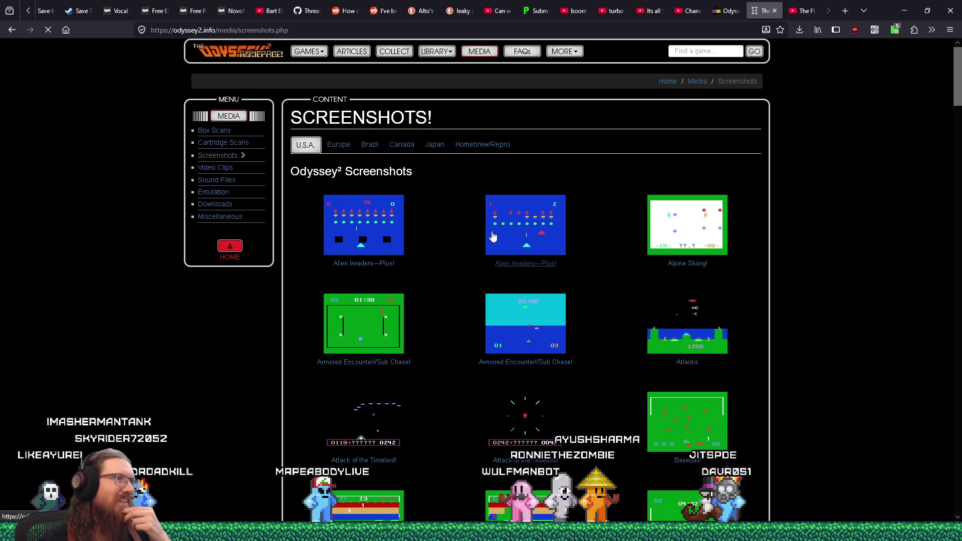
View the Armored Encounter!/Sub Chase! screenshot enlarged, then return to the gallery.
{"action": "scroll", "coordinate": [585, 341], "scroll_direction": "down", "scroll_amount": 4}
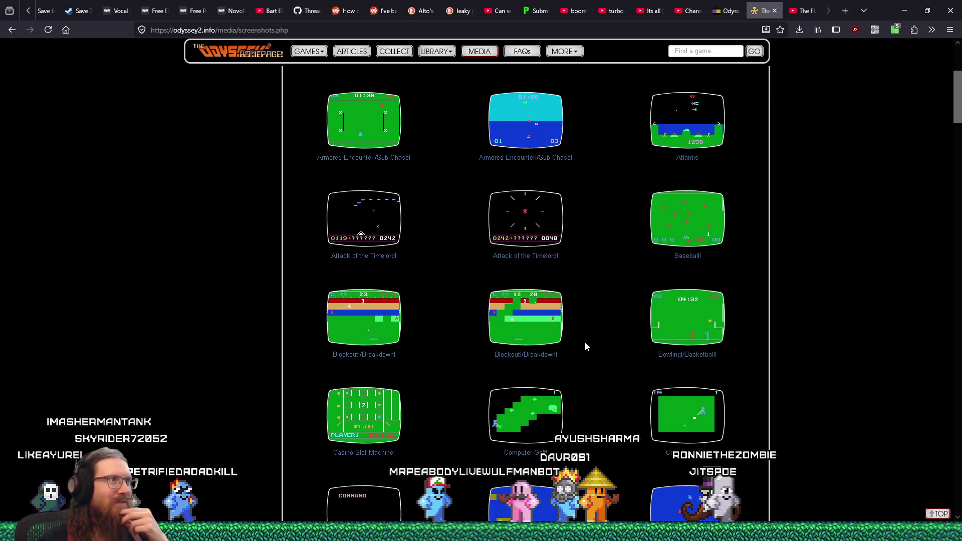
{"action": "left_click", "coordinate": [359, 128]}
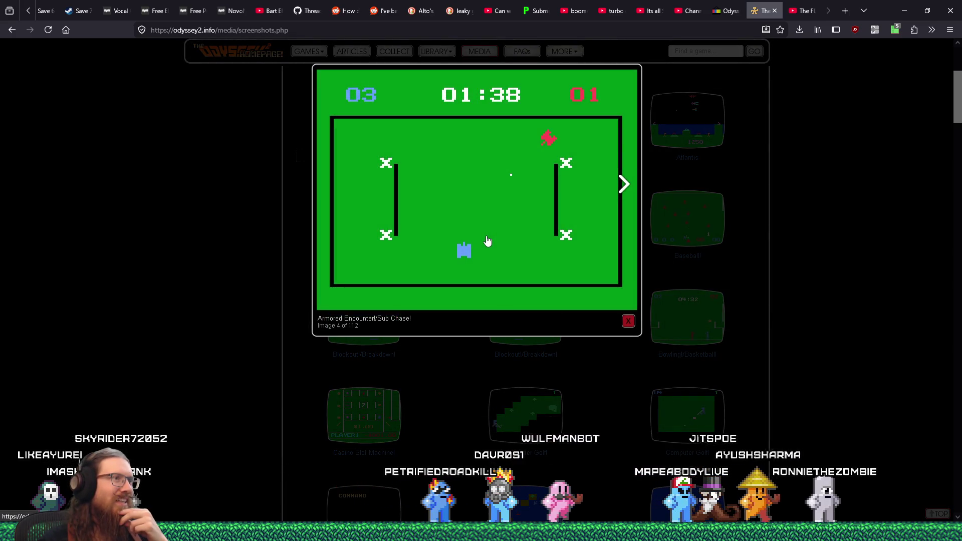
{"action": "left_click", "coordinate": [735, 235]}
Scroll further down the gallery and enlarge the Showdown in 2100 A.D. screenshot.
{"action": "scroll", "coordinate": [735, 246], "scroll_direction": "down", "scroll_amount": 4}
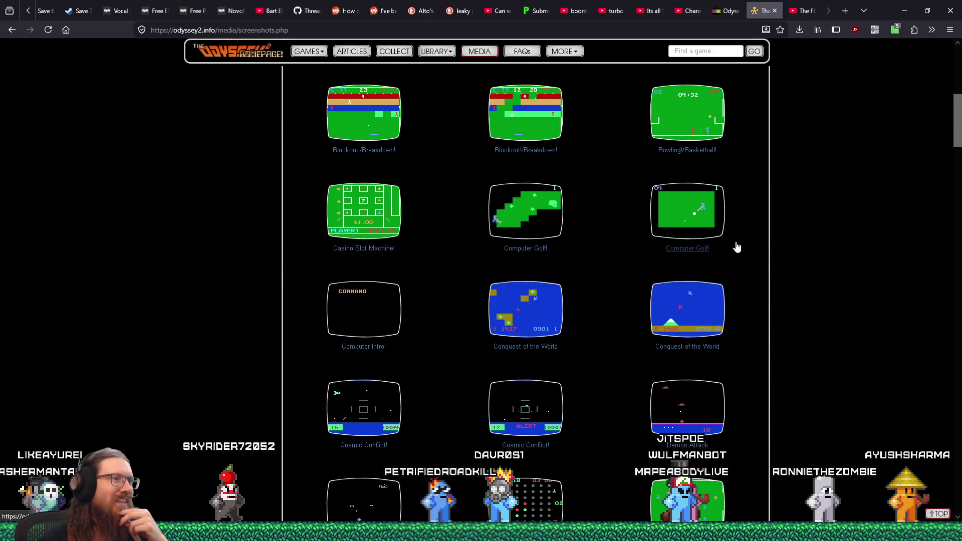
{"action": "scroll", "coordinate": [737, 247], "scroll_direction": "down", "scroll_amount": 8}
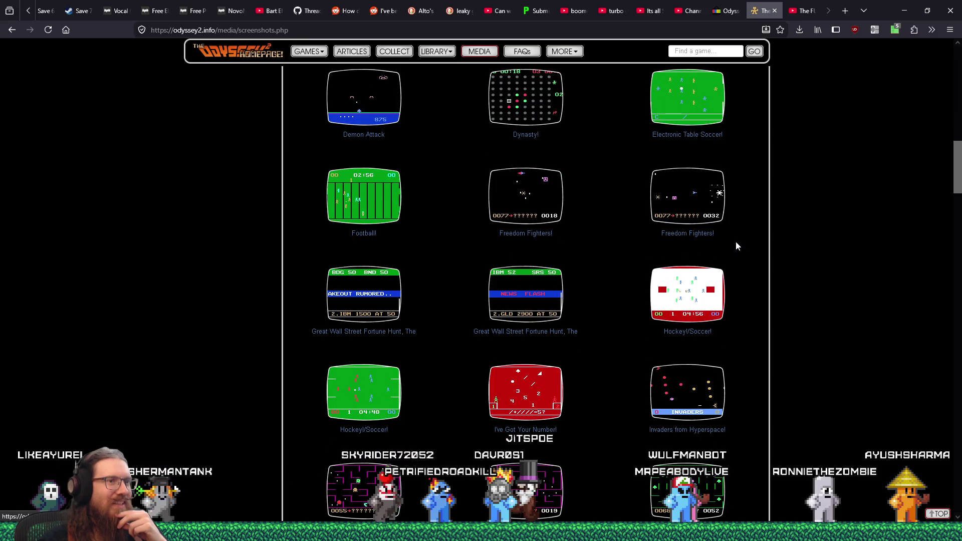
{"action": "scroll", "coordinate": [737, 245], "scroll_direction": "down", "scroll_amount": 2}
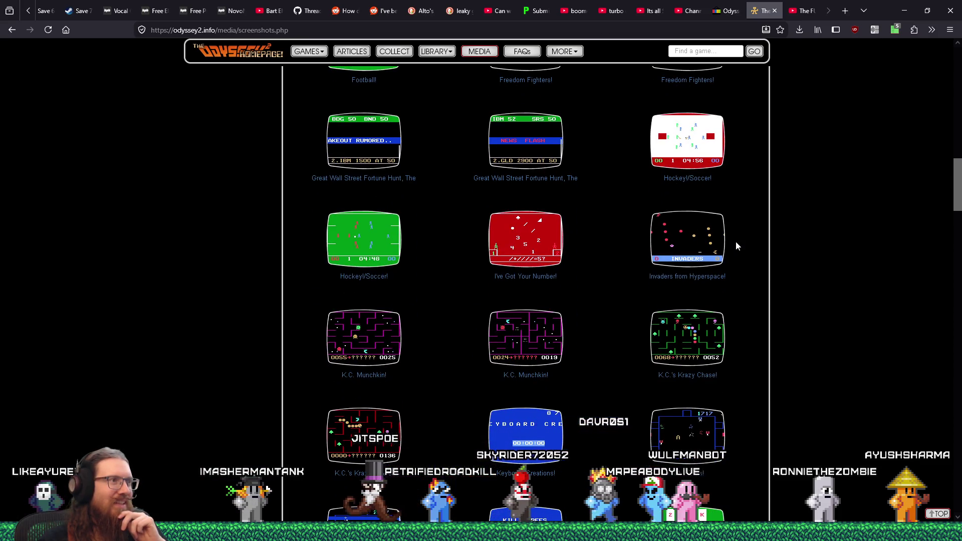
{"action": "scroll", "coordinate": [736, 242], "scroll_direction": "down", "scroll_amount": 1}
{"action": "scroll", "coordinate": [465, 231], "scroll_direction": "down", "scroll_amount": 3}
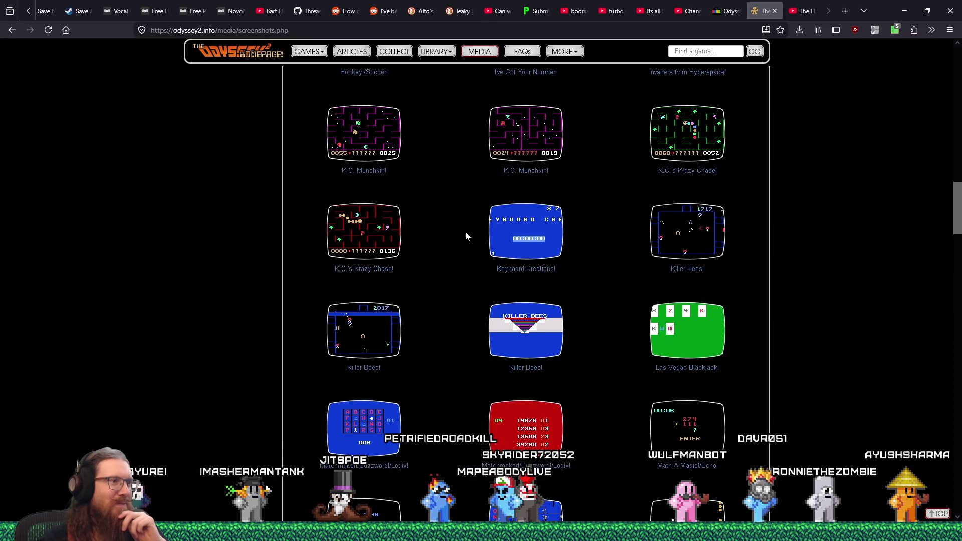
{"action": "scroll", "coordinate": [465, 231], "scroll_direction": "down", "scroll_amount": 7}
{"action": "scroll", "coordinate": [466, 235], "scroll_direction": "down", "scroll_amount": 10}
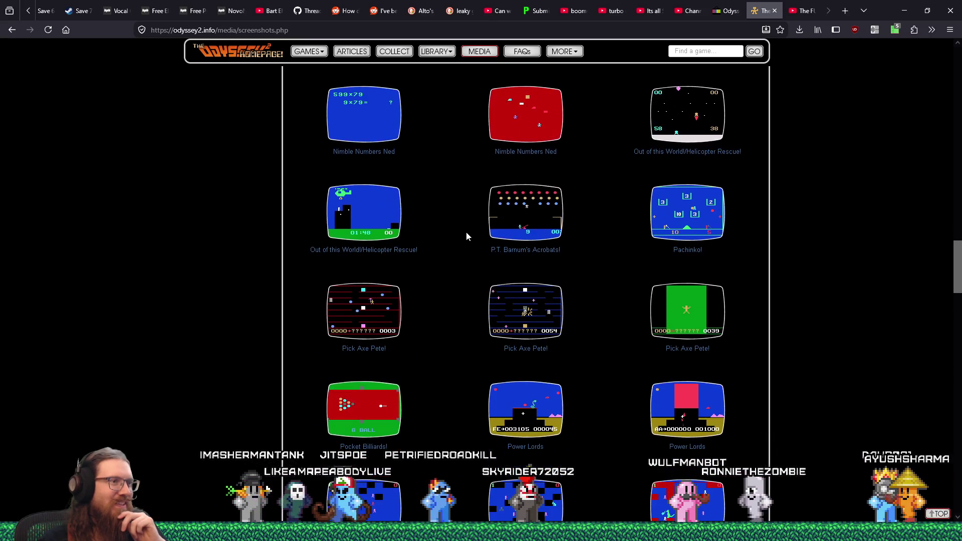
{"action": "scroll", "coordinate": [466, 236], "scroll_direction": "down", "scroll_amount": 4}
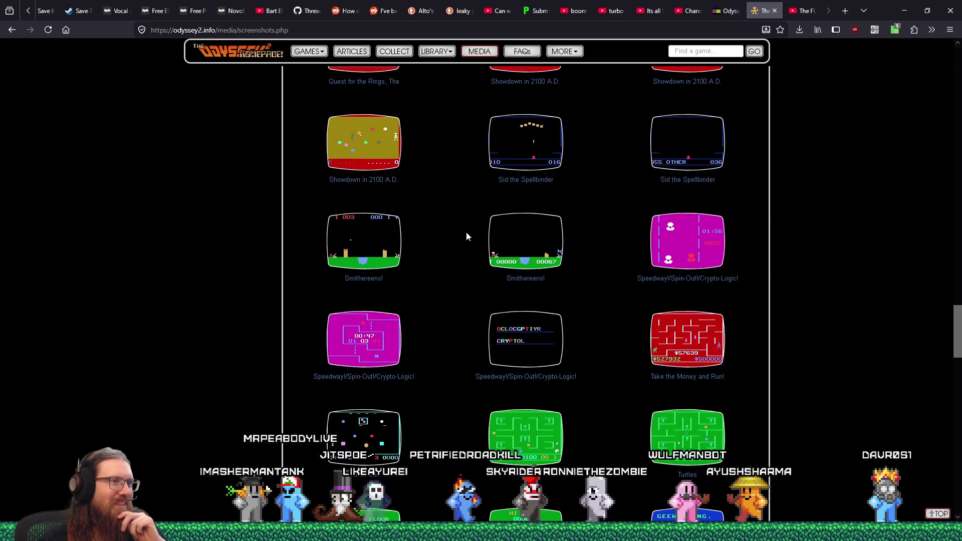
{"action": "left_click", "coordinate": [363, 142]}
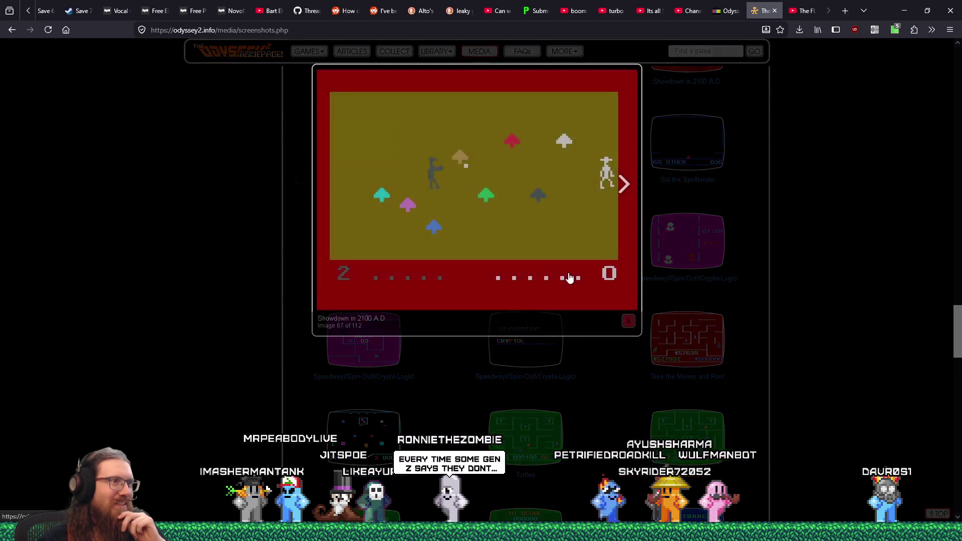
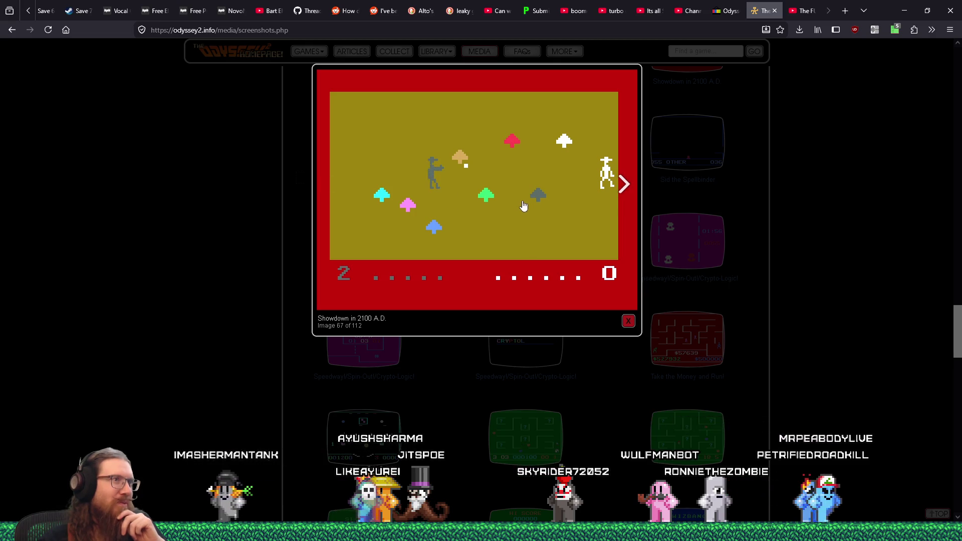
Enlarge the Speedway!/Spin-Out!/Crypto-Logic! and second Smithereens! screenshots, closing each lightbox afterward.
{"action": "left_click", "coordinate": [751, 255]}
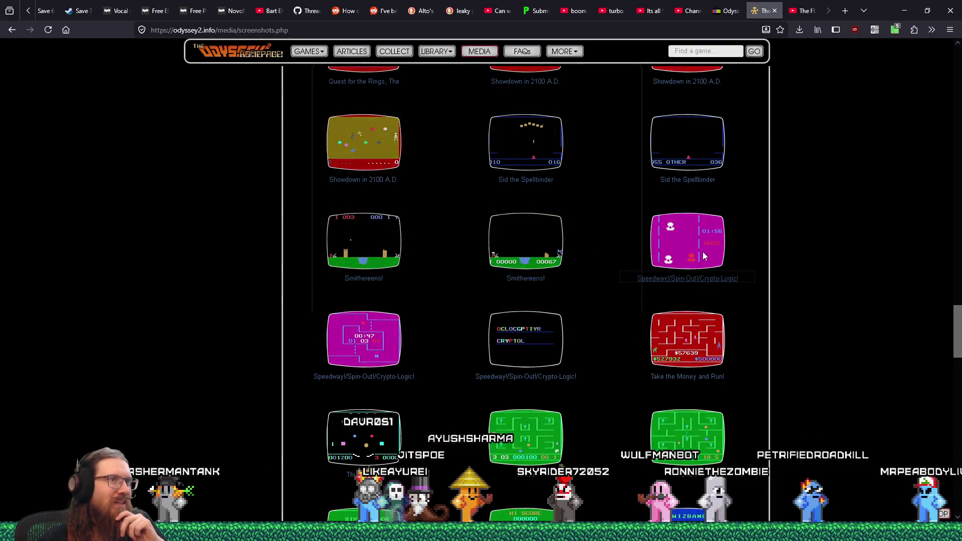
{"action": "left_click", "coordinate": [702, 252]}
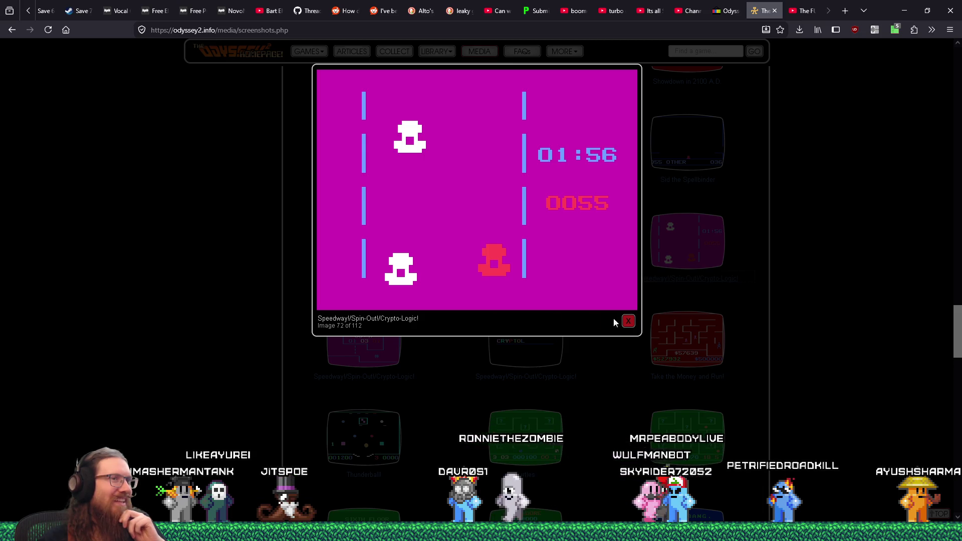
{"action": "left_click", "coordinate": [750, 299]}
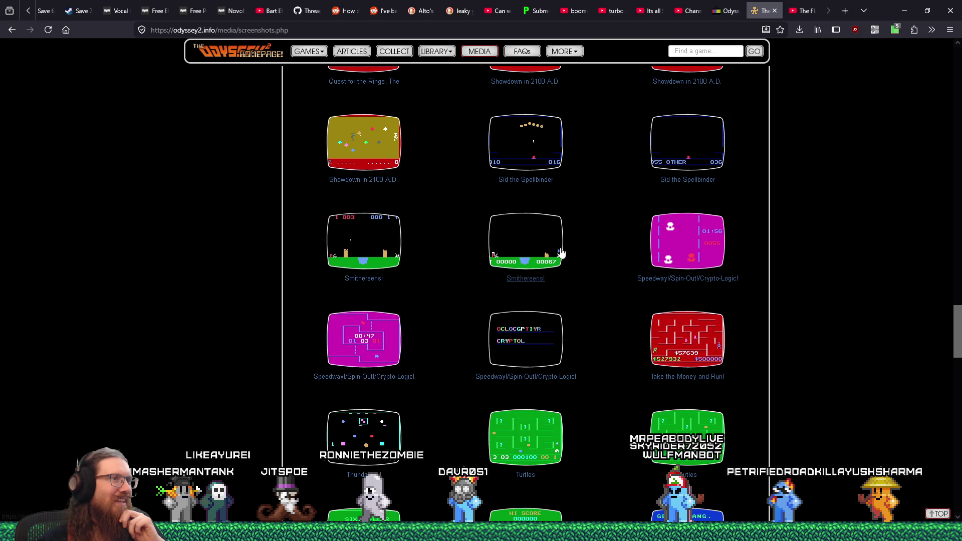
{"action": "left_click", "coordinate": [551, 251]}
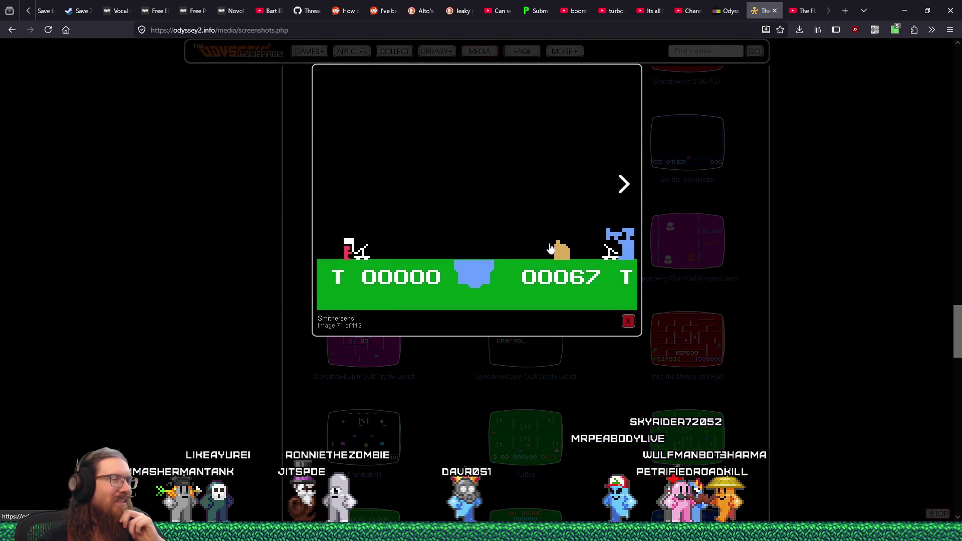
{"action": "left_click", "coordinate": [681, 246]}
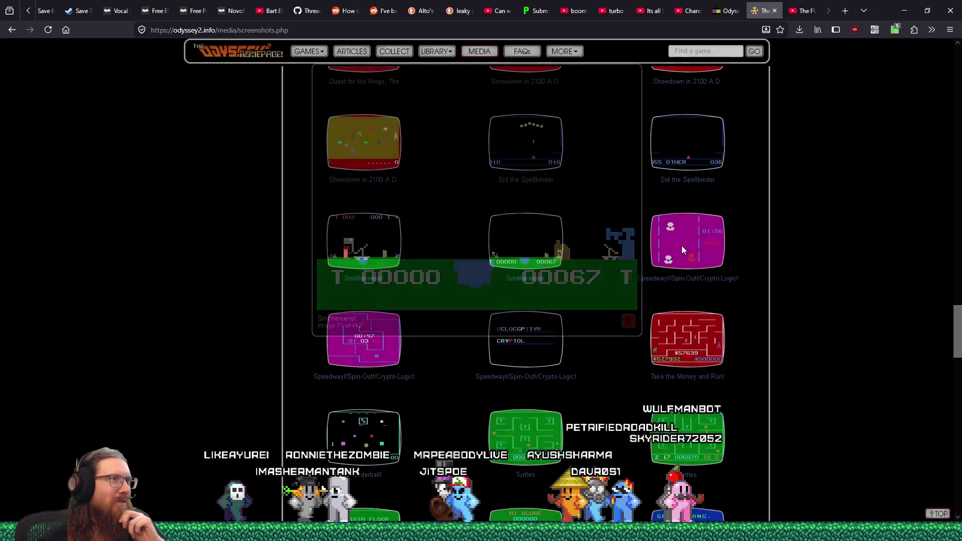
{"action": "left_click", "coordinate": [681, 246]}
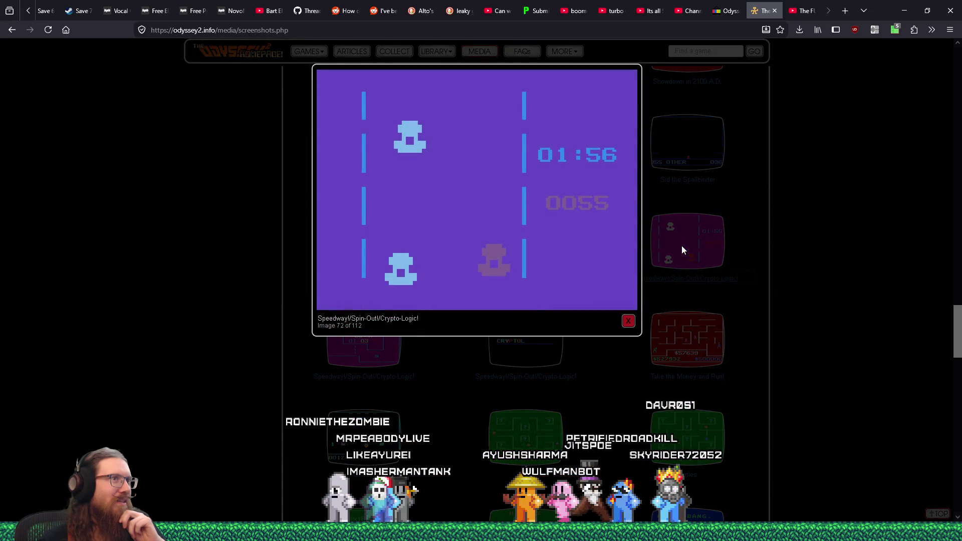
{"action": "left_click", "coordinate": [742, 245]}
Scroll down and view the Attack of the Timelord and Flash Point screenshots enlarged, closing each.
{"action": "scroll", "coordinate": [742, 246], "scroll_direction": "down", "scroll_amount": 3}
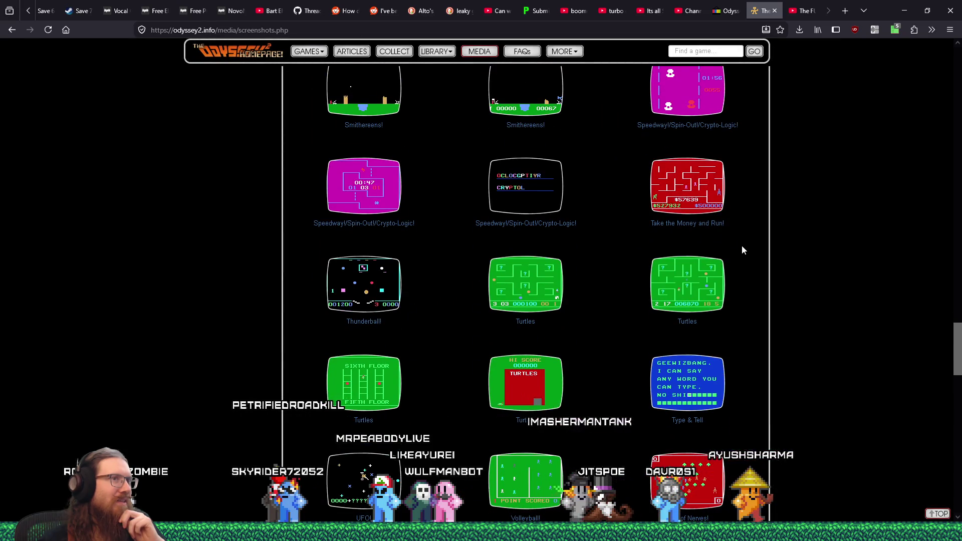
{"action": "scroll", "coordinate": [741, 245], "scroll_direction": "down", "scroll_amount": 2}
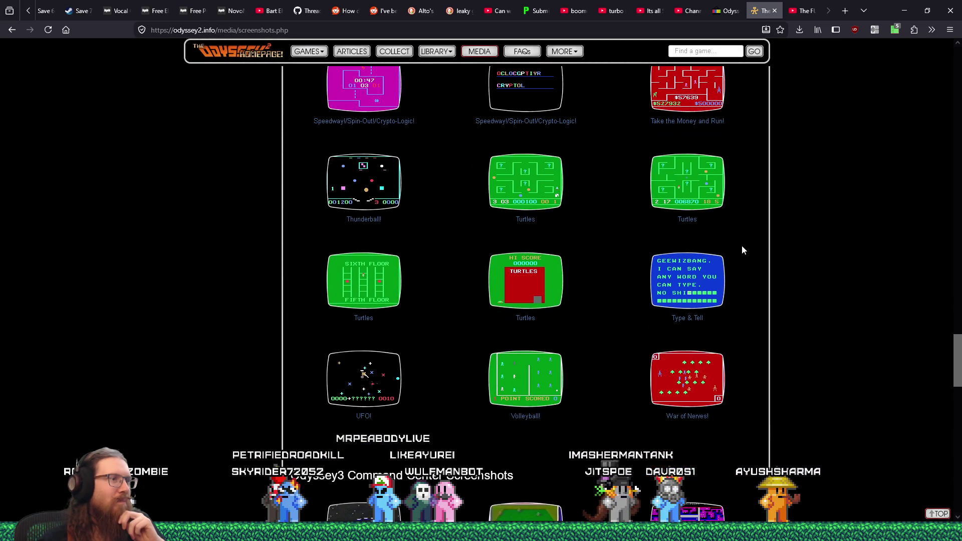
{"action": "scroll", "coordinate": [742, 245], "scroll_direction": "down", "scroll_amount": 3}
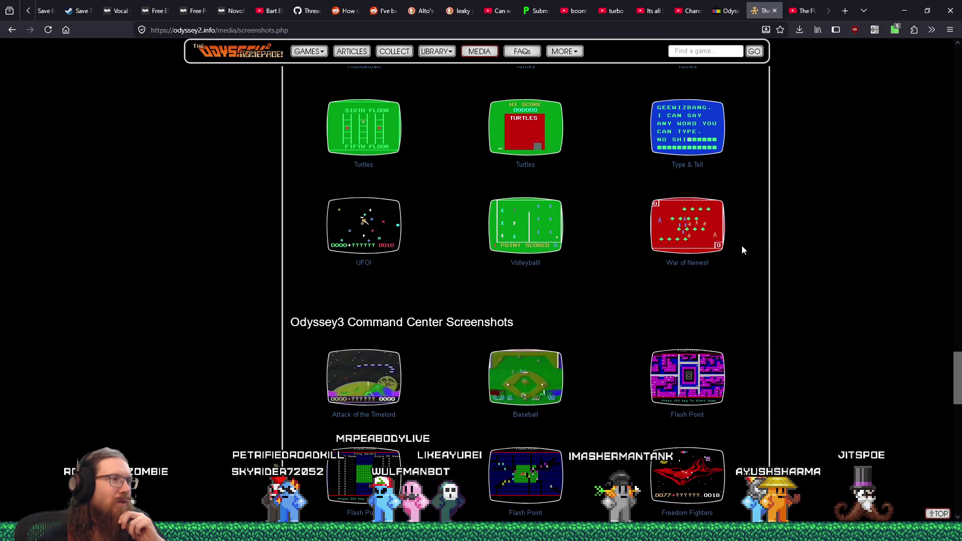
{"action": "scroll", "coordinate": [742, 245], "scroll_direction": "down", "scroll_amount": 4}
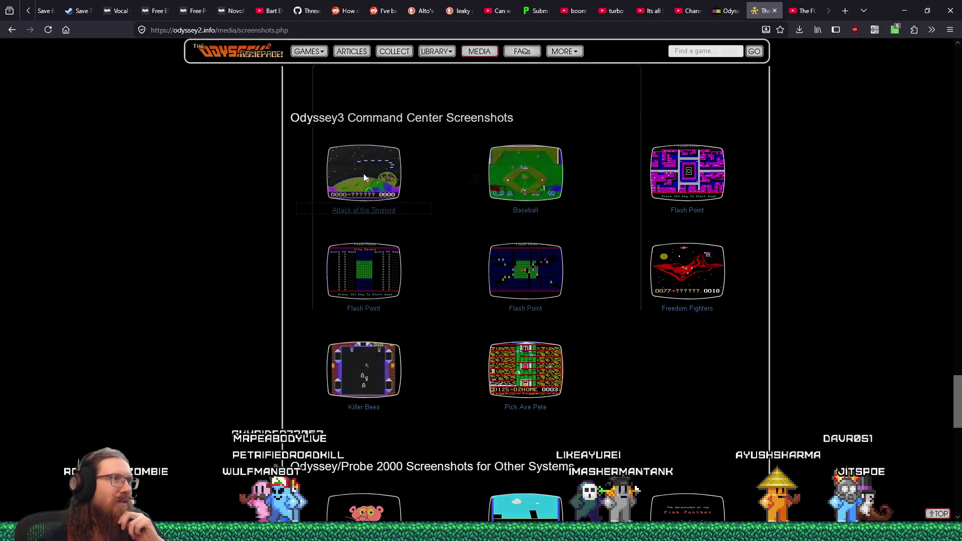
{"action": "left_click", "coordinate": [364, 175]}
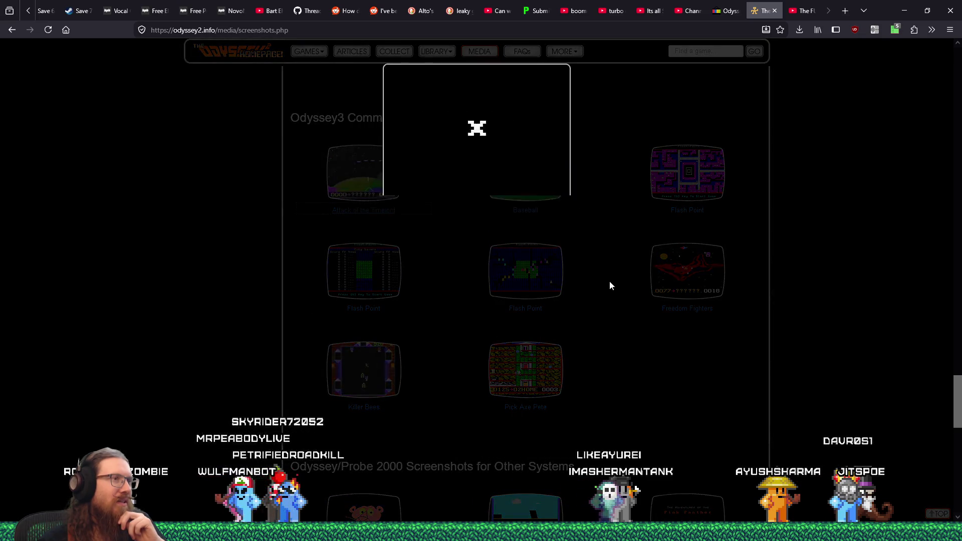
{"action": "left_click", "coordinate": [623, 322]}
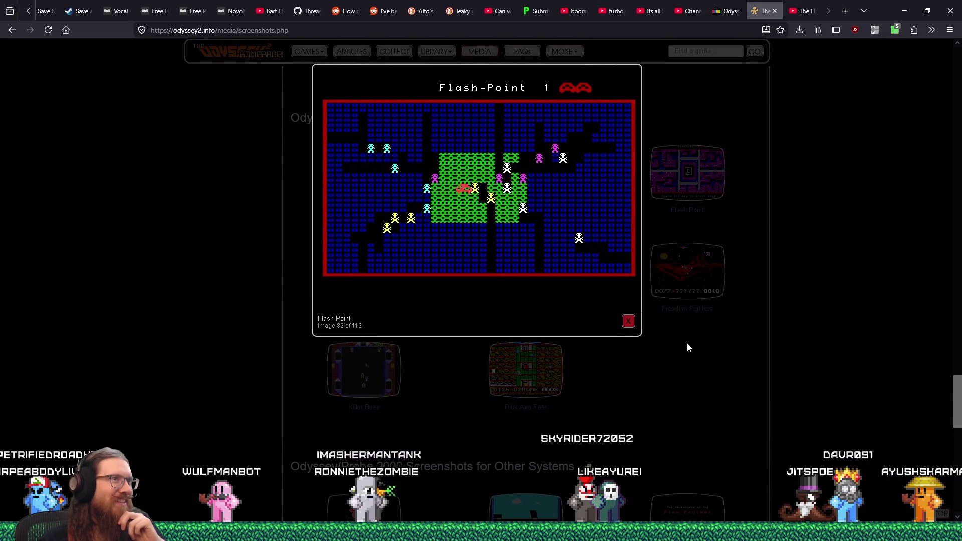
{"action": "left_click", "coordinate": [687, 347]}
Enlarge and close the first Adventures of the Pink Panther screenshot, continuing down the page.
{"action": "scroll", "coordinate": [688, 347], "scroll_direction": "down", "scroll_amount": 4}
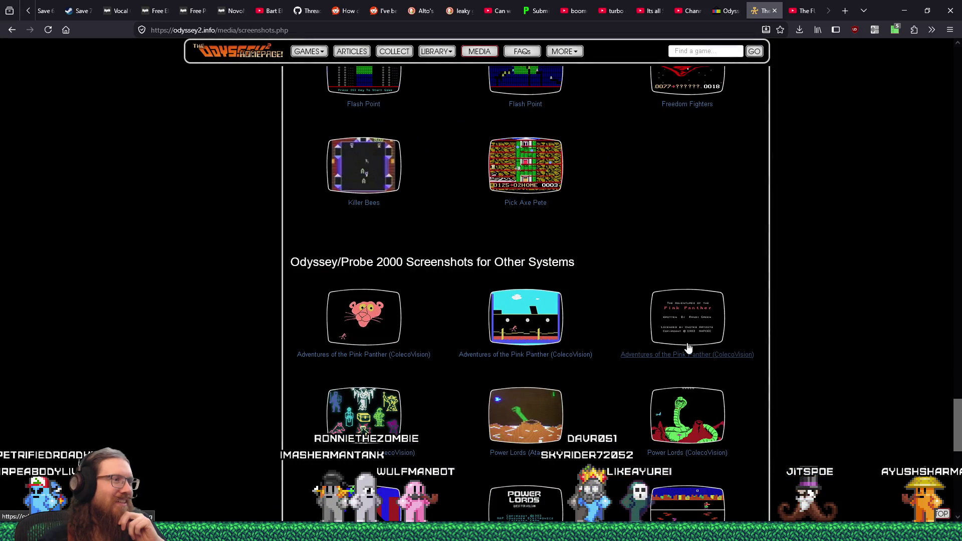
{"action": "left_click", "coordinate": [648, 354]}
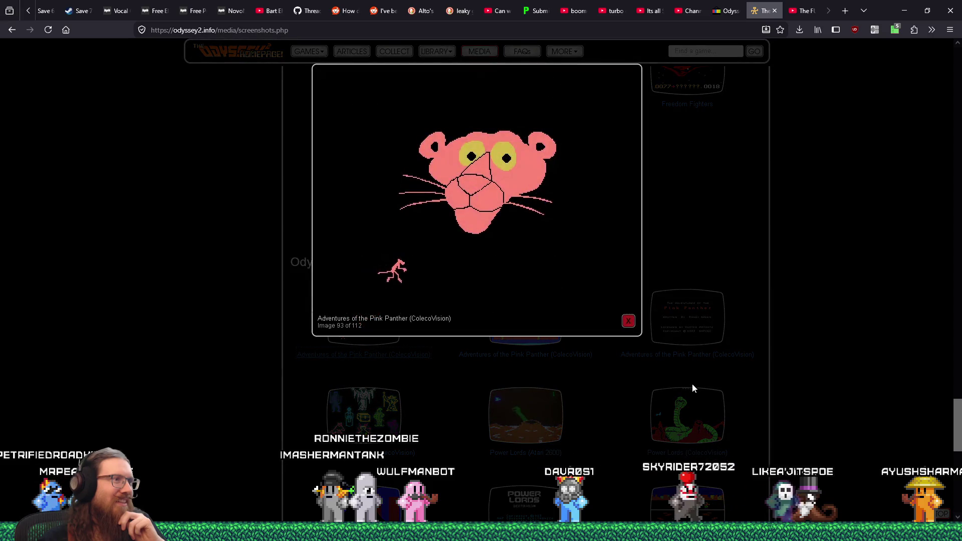
{"action": "left_click", "coordinate": [648, 390]}
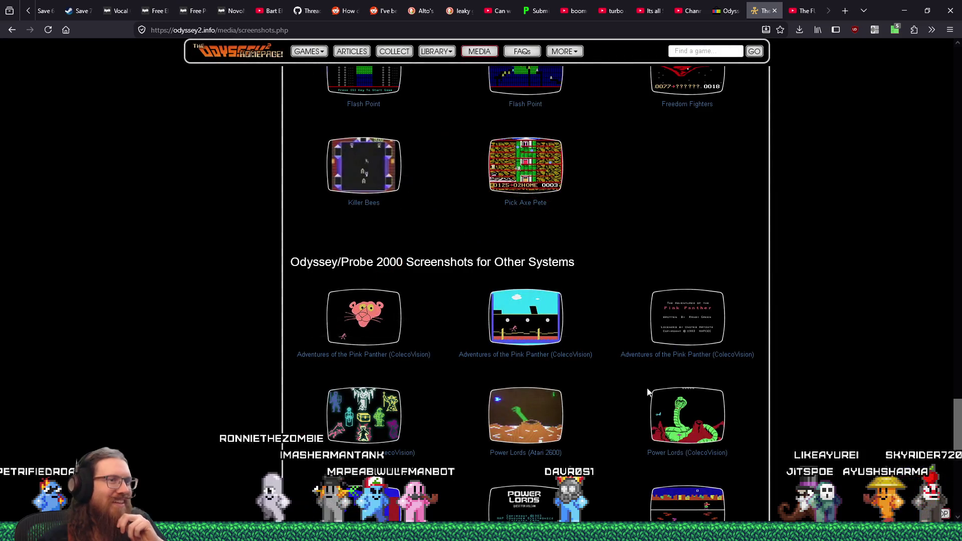
{"action": "scroll", "coordinate": [647, 389], "scroll_direction": "down", "scroll_amount": 5}
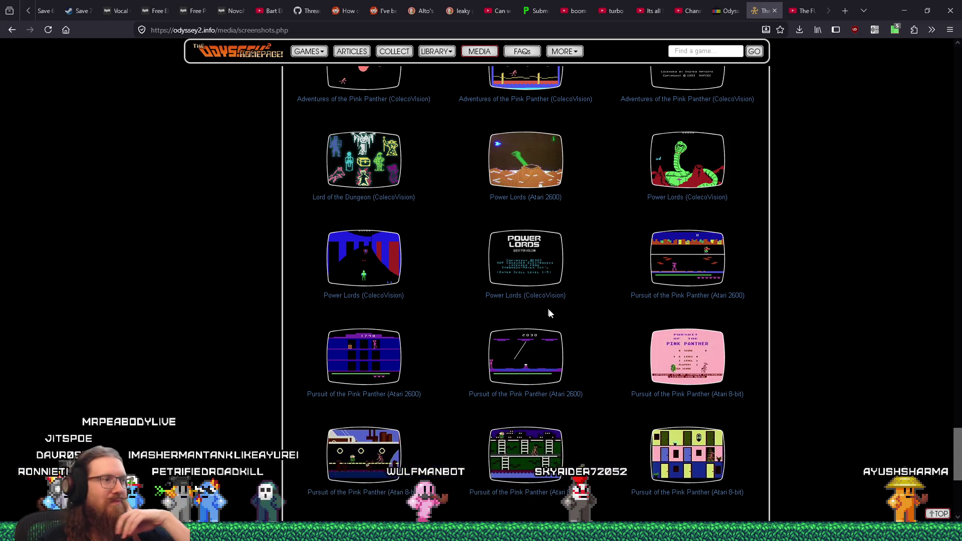
Drag the scrollbar back up to the opening section starting with Alien Invaders—Plus!
{"action": "scroll", "coordinate": [550, 314], "scroll_direction": "down", "scroll_amount": 3}
{"action": "scroll", "coordinate": [550, 313], "scroll_direction": "down", "scroll_amount": 2}
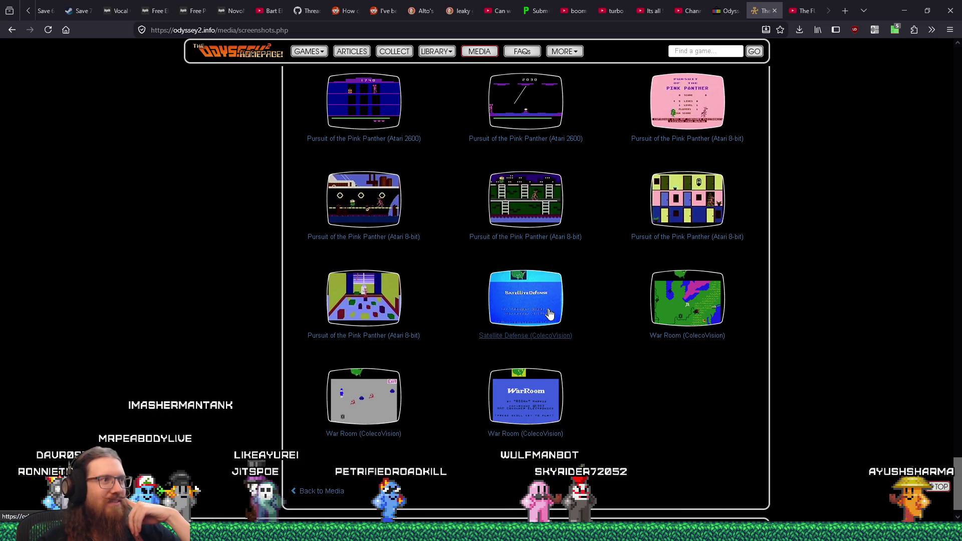
{"action": "scroll", "coordinate": [547, 312], "scroll_direction": "down", "scroll_amount": 1}
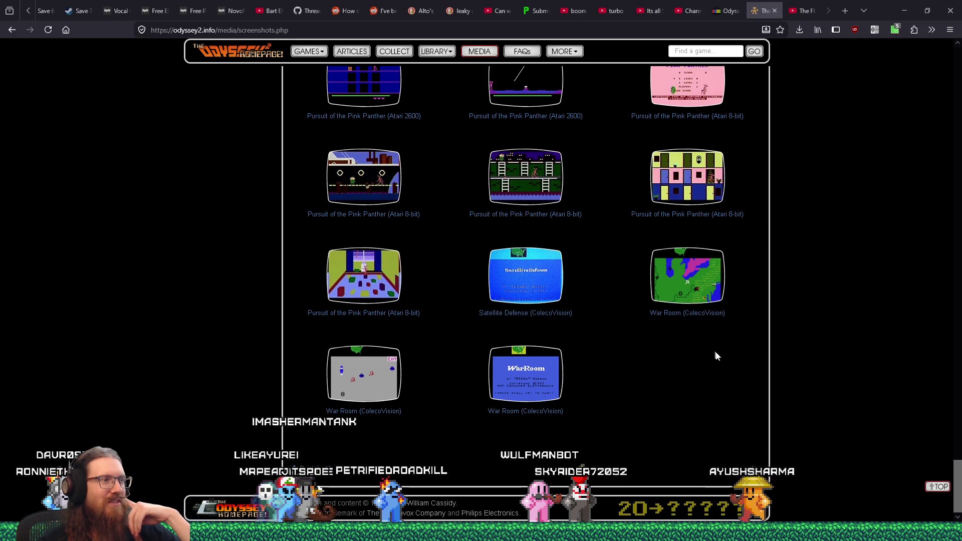
{"action": "scroll", "coordinate": [716, 356], "scroll_direction": "up", "scroll_amount": 20}
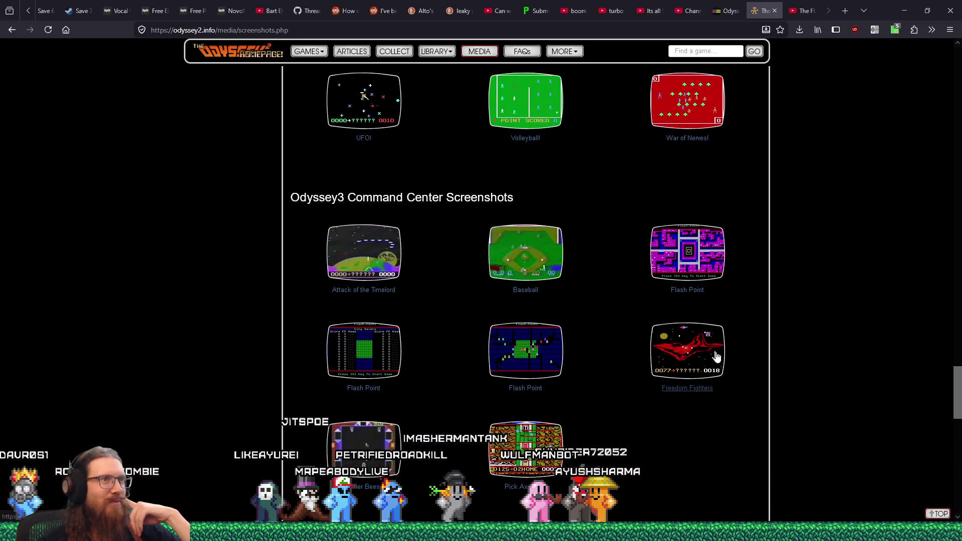
{"action": "scroll", "coordinate": [717, 356], "scroll_direction": "up", "scroll_amount": 20}
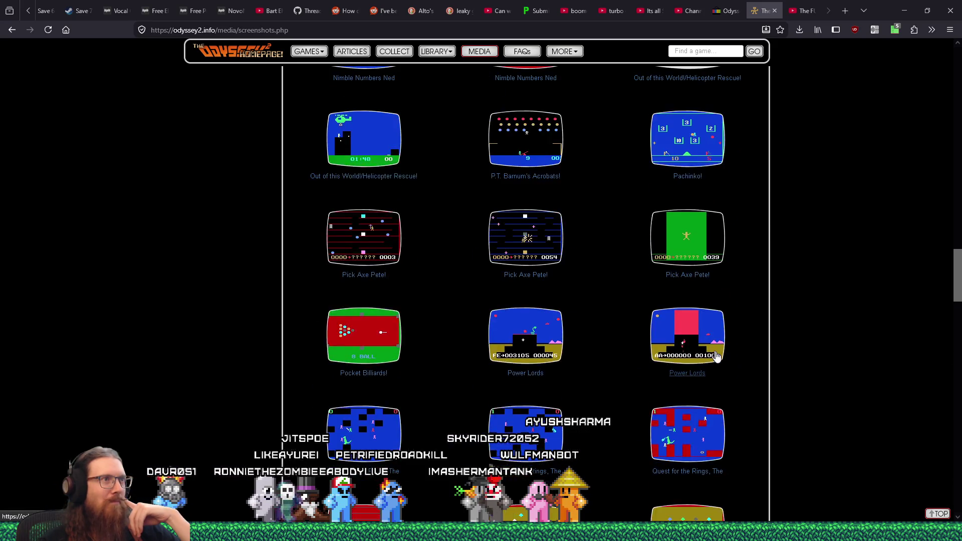
{"action": "scroll", "coordinate": [716, 356], "scroll_direction": "up", "scroll_amount": 20}
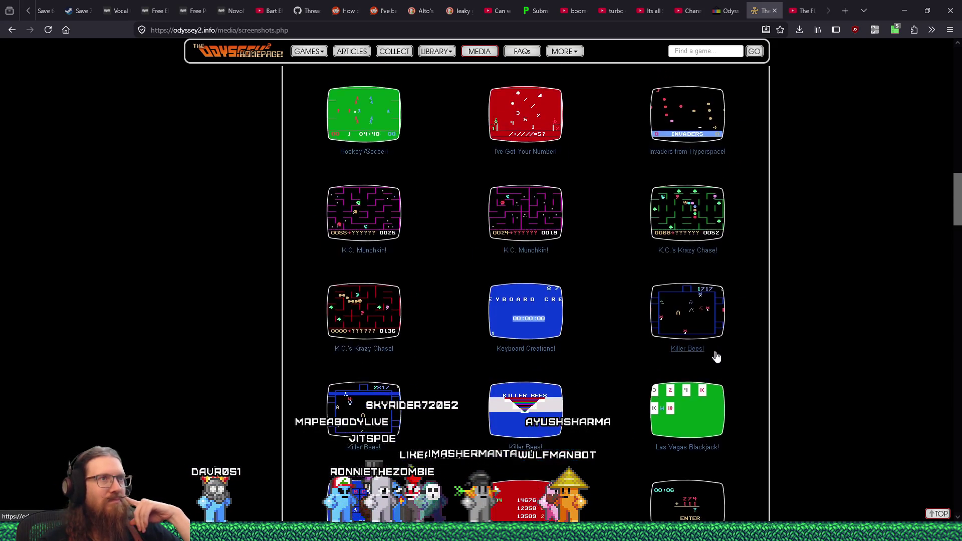
{"action": "scroll", "coordinate": [717, 356], "scroll_direction": "up", "scroll_amount": 20}
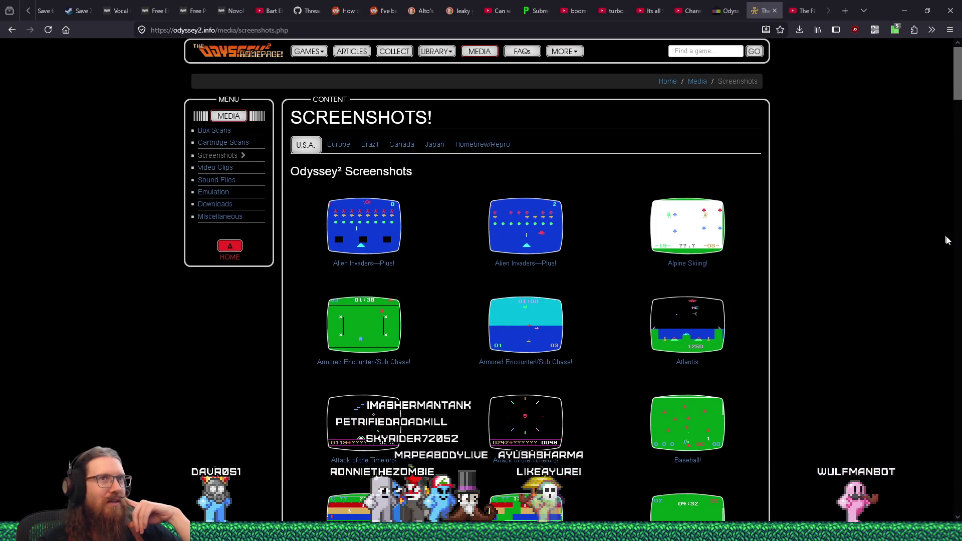
{"action": "left_click_drag", "start_coordinate": [954, 89], "coordinate": [954, 379]}
{"action": "left_click_drag", "start_coordinate": [959, 356], "coordinate": [947, 79]}
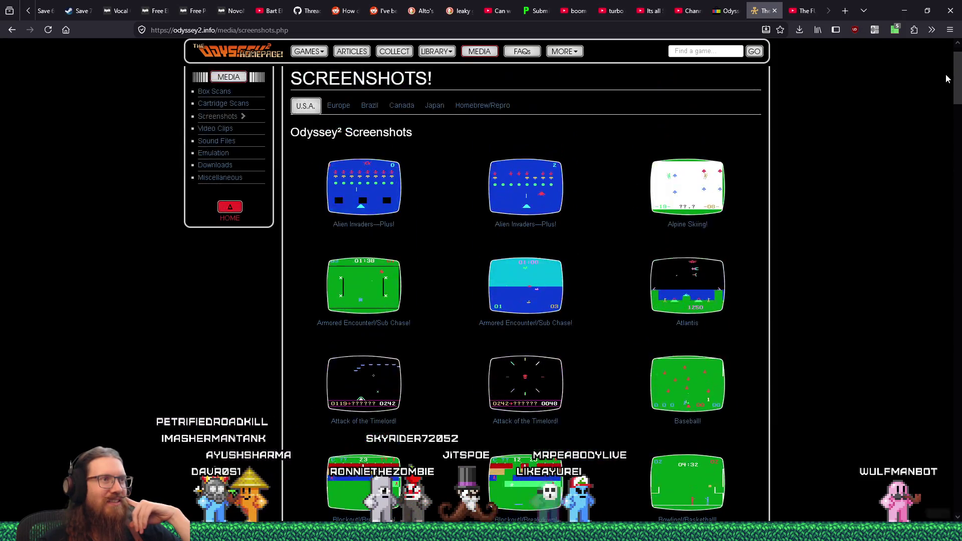
Close the Odyssey² Homepage and eBay Odyssey2 search tabs and bring up the Paint level sketch.
{"action": "left_click", "coordinate": [774, 10]}
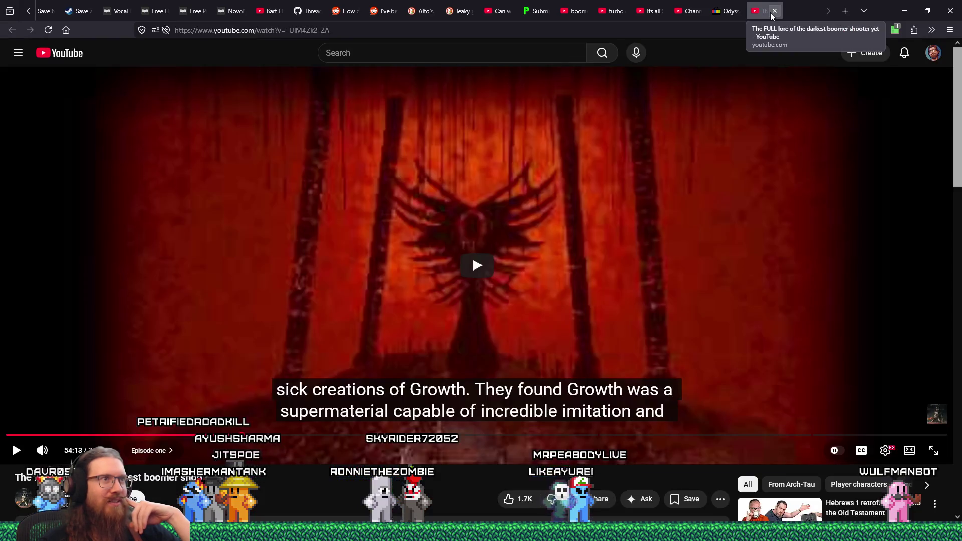
{"action": "left_click", "coordinate": [728, 9]}
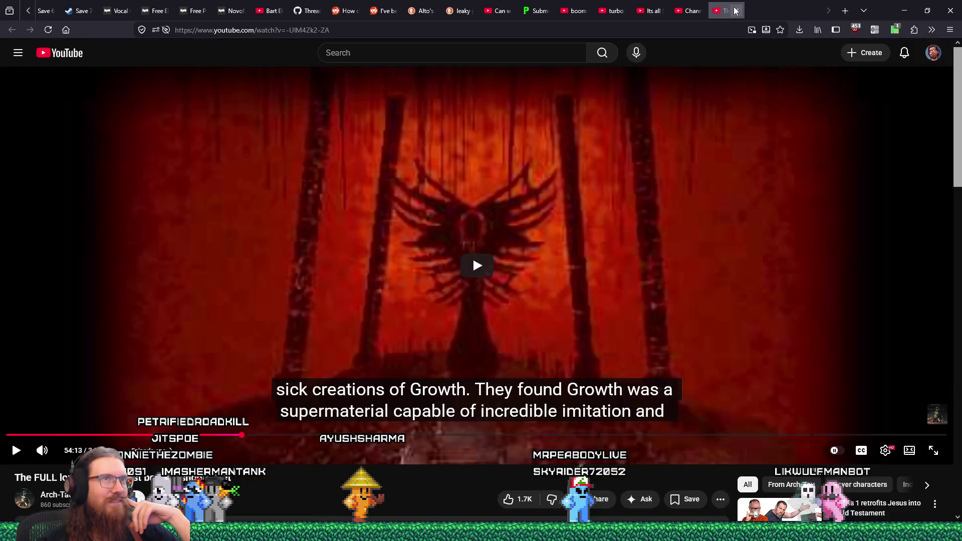
{"action": "left_click", "coordinate": [737, 11]}
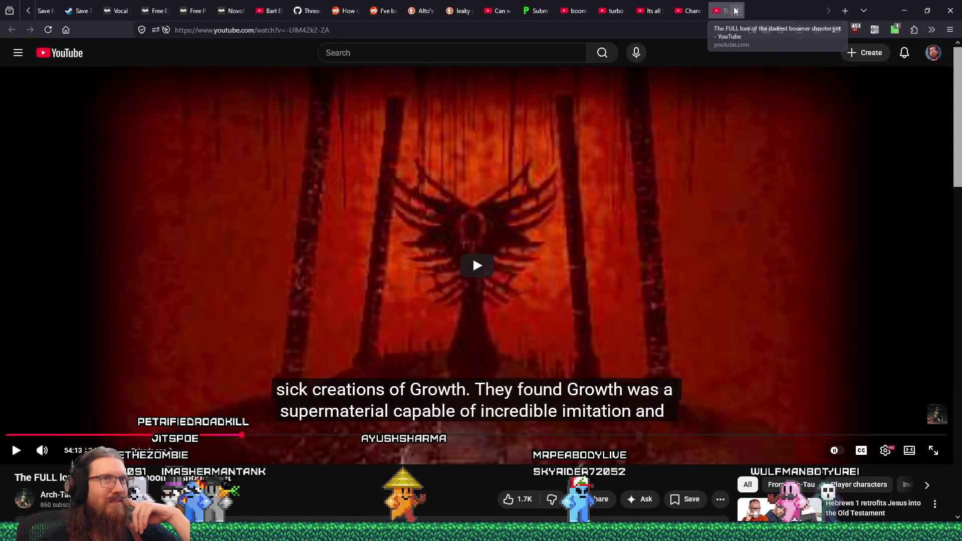
{"action": "key", "text": "alt+Tab"}
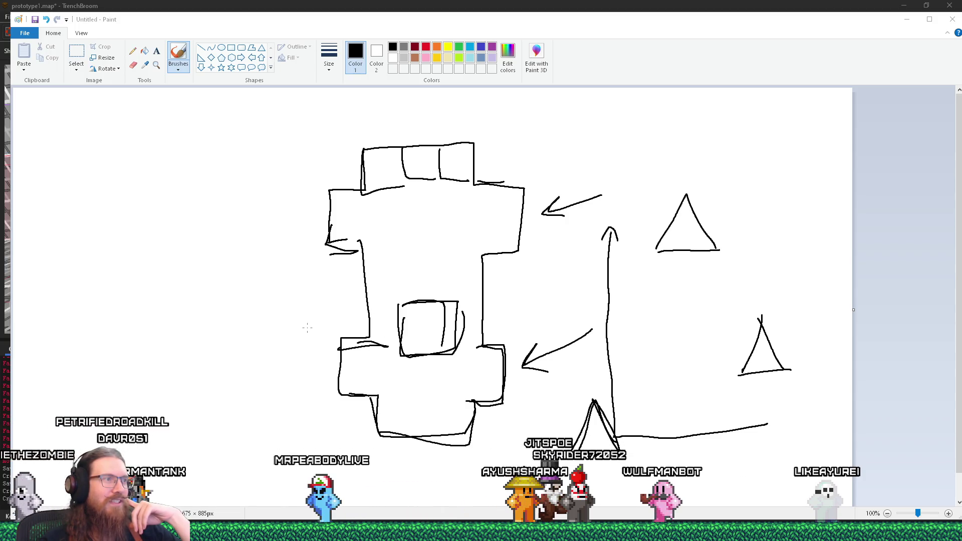
Draw a new room outline below the left block and join it to the bottom stroke.
{"action": "left_click", "coordinate": [291, 382]}
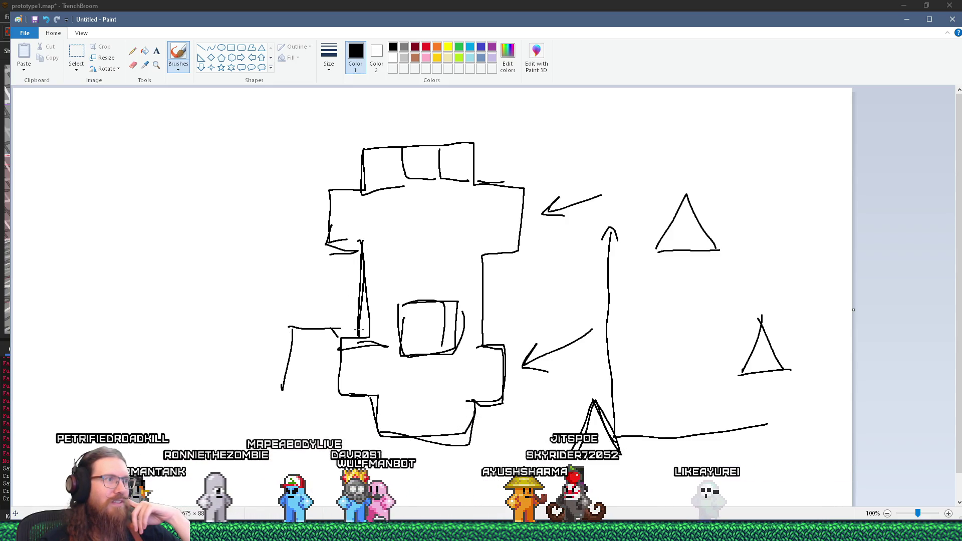
{"action": "mouse_move", "coordinate": [326, 390]}
{"action": "left_mouse_down"}
{"action": "mouse_move", "coordinate": [337, 442]}
{"action": "mouse_move", "coordinate": [503, 449]}
{"action": "mouse_move", "coordinate": [501, 411]}
{"action": "left_mouse_up"}
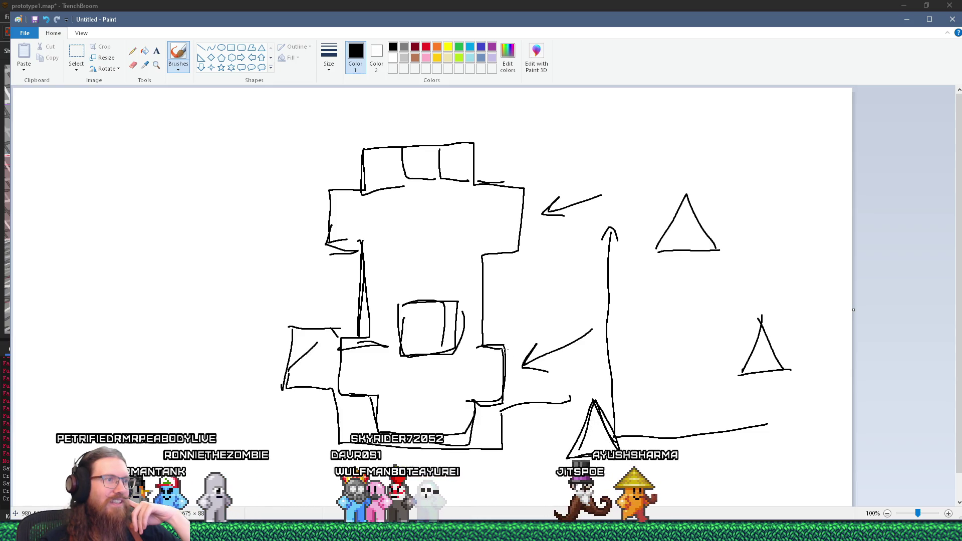
{"action": "left_click_drag", "start_coordinate": [562, 356], "coordinate": [564, 402]}
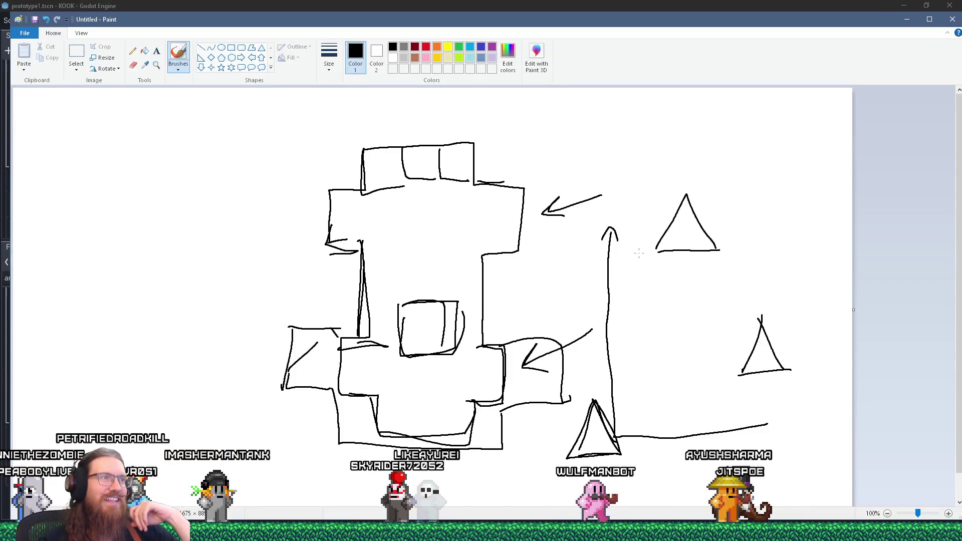
{"action": "key", "text": "alt+Tab"}
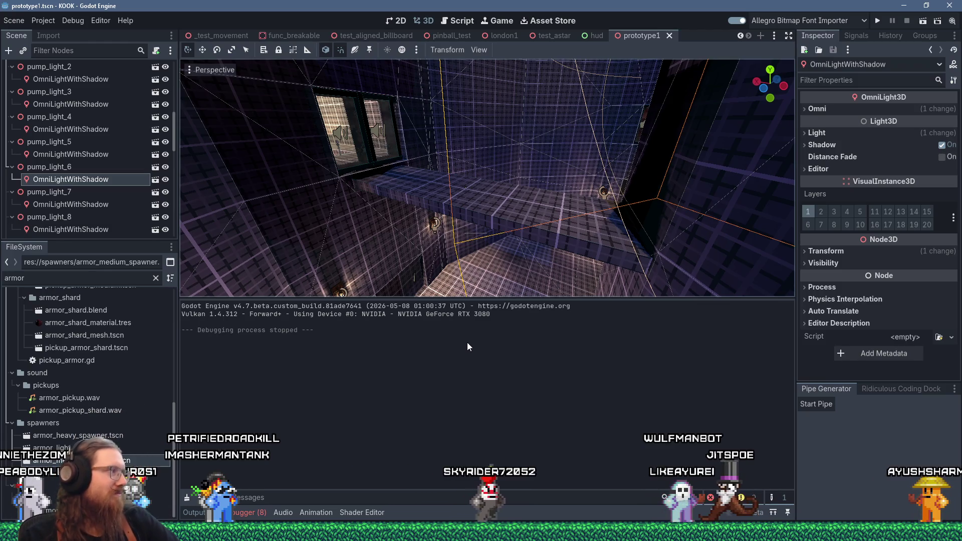
Fly the Godot camera over the stepped pit and light gizmo, then bring up TrenchBroom's prototype1.map.
{"action": "scroll", "coordinate": [491, 281], "scroll_direction": "up", "scroll_amount": 3}
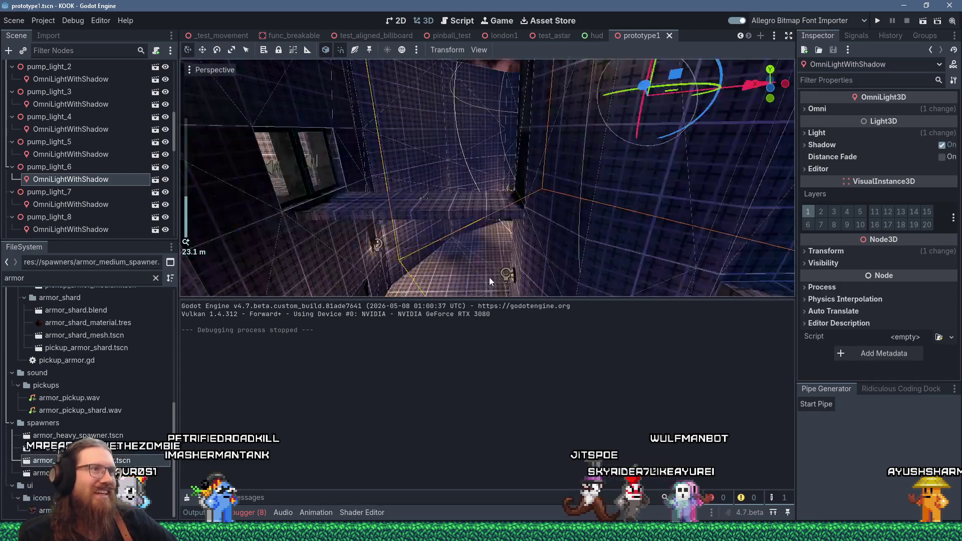
{"action": "scroll", "coordinate": [490, 282], "scroll_direction": "down", "scroll_amount": 2}
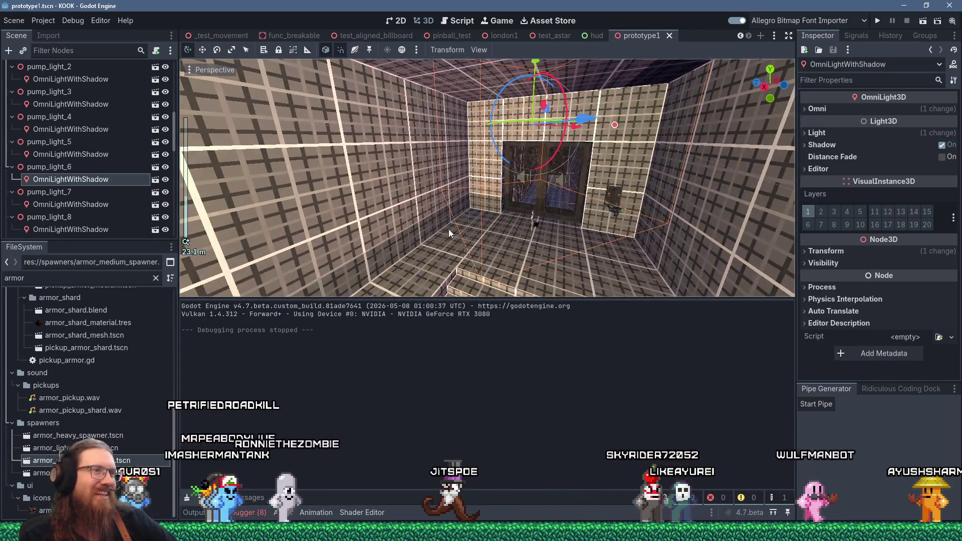
{"action": "right_click", "coordinate": [448, 234]}
{"action": "scroll", "coordinate": [568, 167], "scroll_direction": "up", "scroll_amount": 5}
{"action": "scroll", "coordinate": [568, 167], "scroll_direction": "down", "scroll_amount": 3}
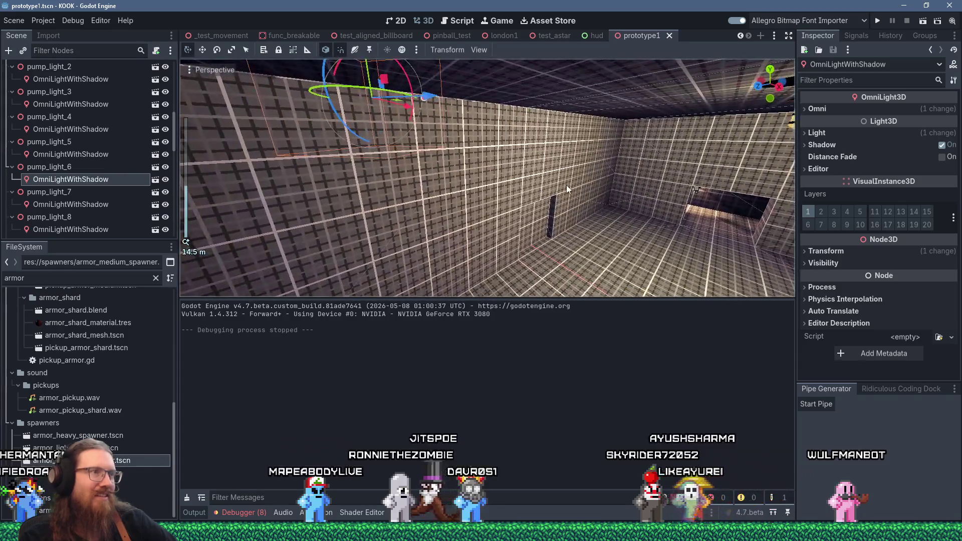
{"action": "key", "text": "super"}
{"action": "key", "text": "super"}
{"action": "right_click", "coordinate": [598, 187]}
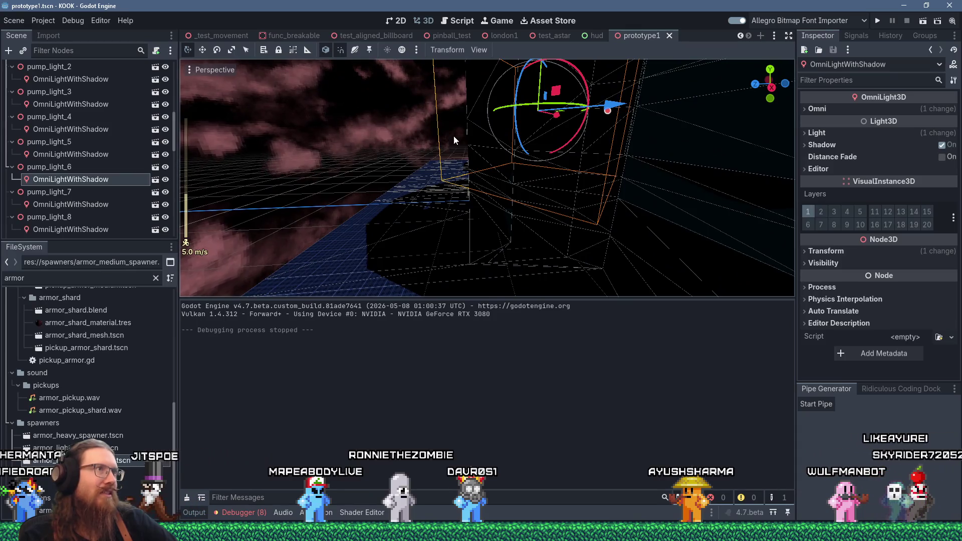
{"action": "left_click", "coordinate": [601, 533]}
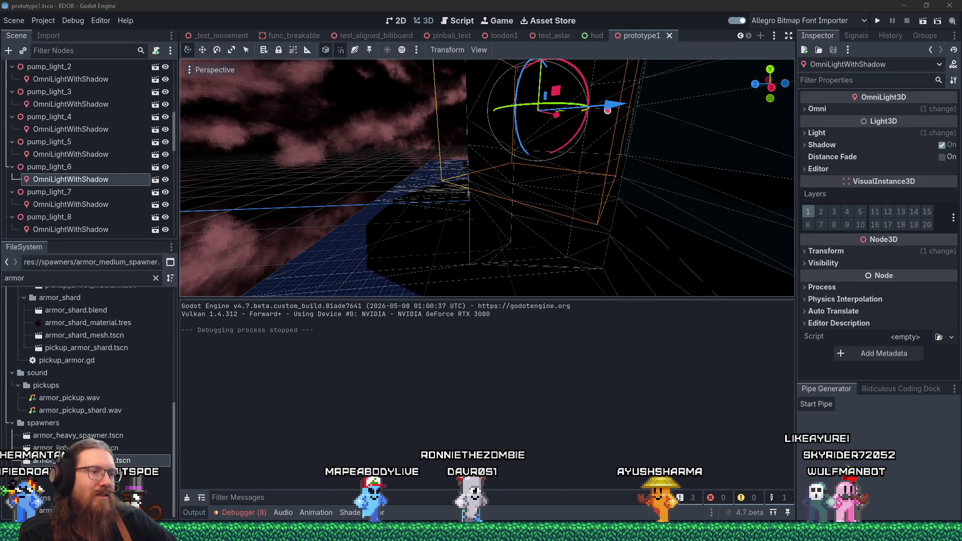
{"action": "left_click", "coordinate": [651, 489]}
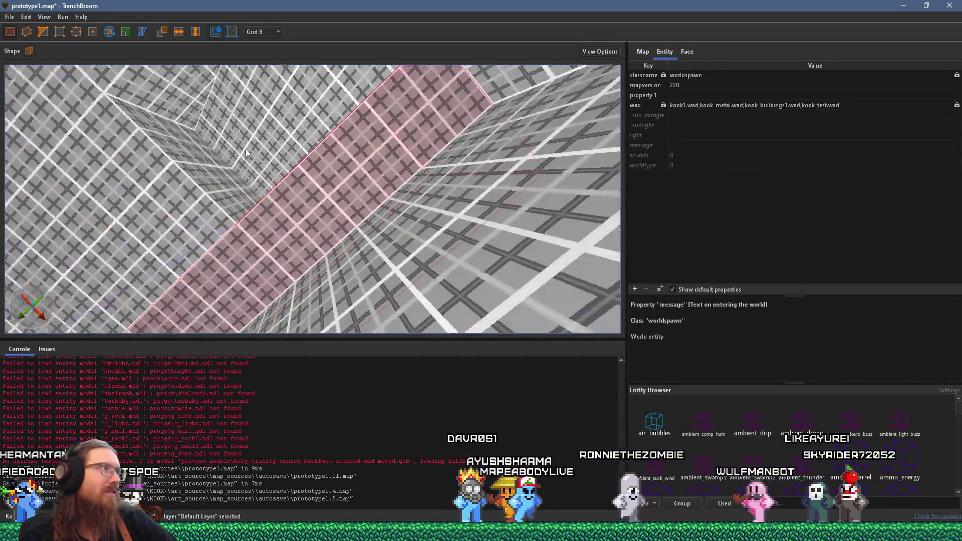
Pull the pink brush face out to Y 424 and stretch the sloped brush from 512 to 576.
{"action": "mouse_move", "coordinate": [267, 171]}
{"action": "left_mouse_down"}
{"action": "mouse_move", "coordinate": [431, 239]}
{"action": "mouse_move", "coordinate": [286, 215]}
{"action": "left_mouse_up"}
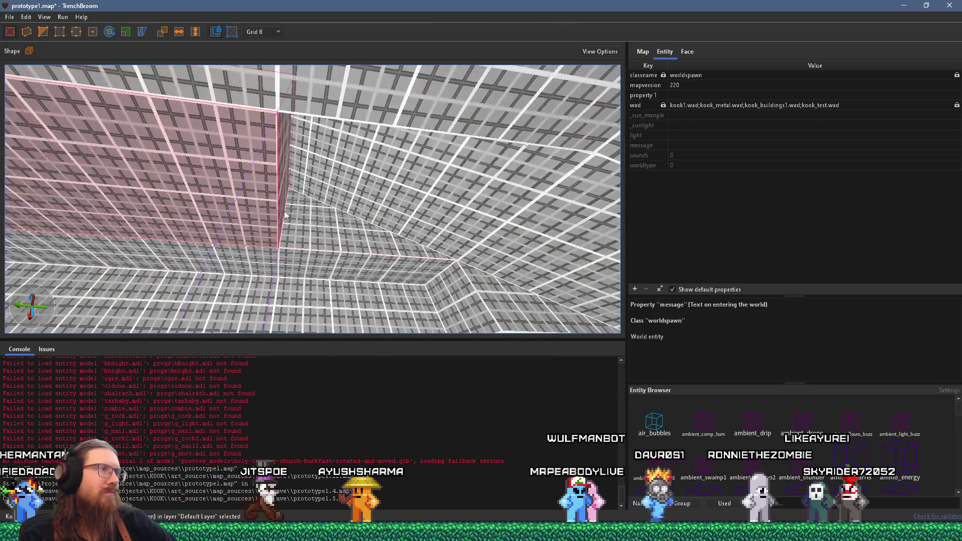
{"action": "left_click_drag", "start_coordinate": [282, 179], "coordinate": [416, 193]}
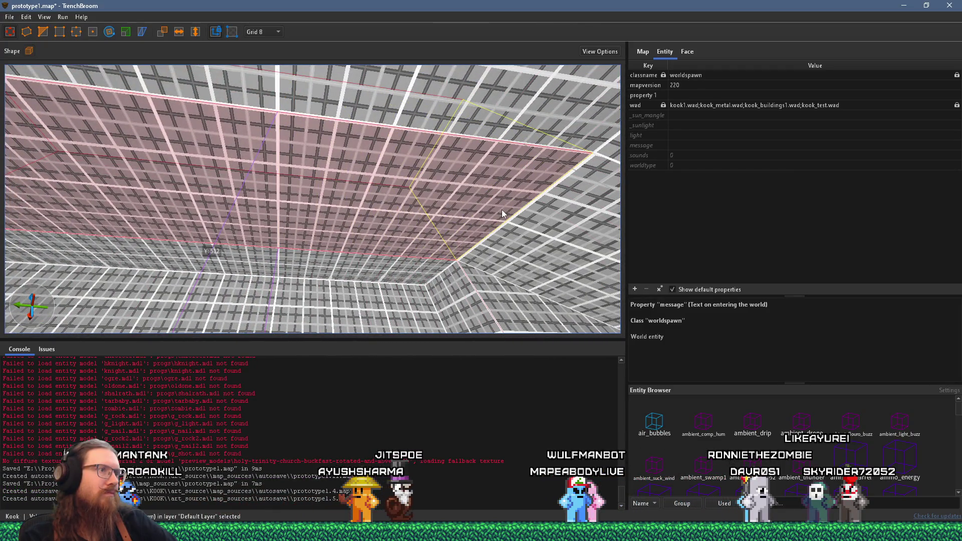
{"action": "left_click_drag", "start_coordinate": [503, 213], "coordinate": [329, 163]}
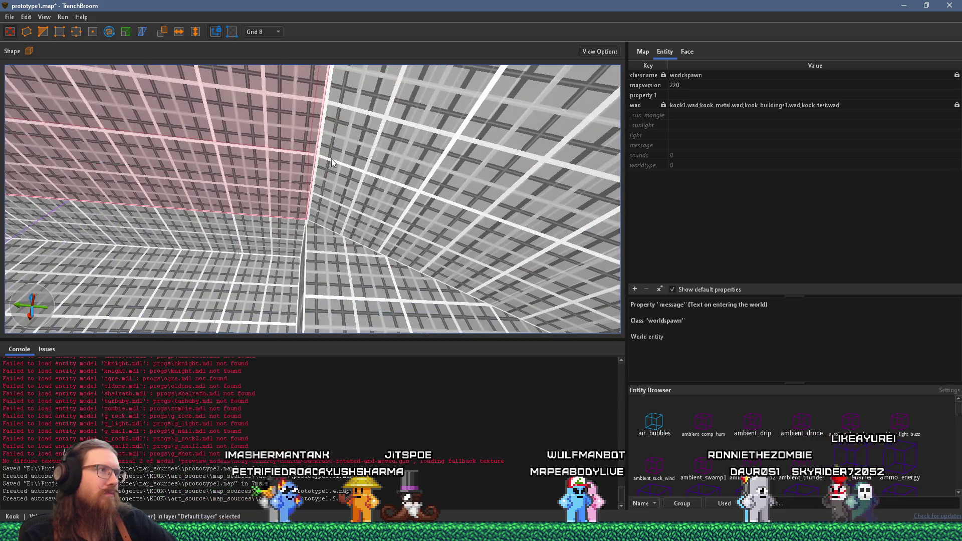
{"action": "left_click", "coordinate": [43, 32]}
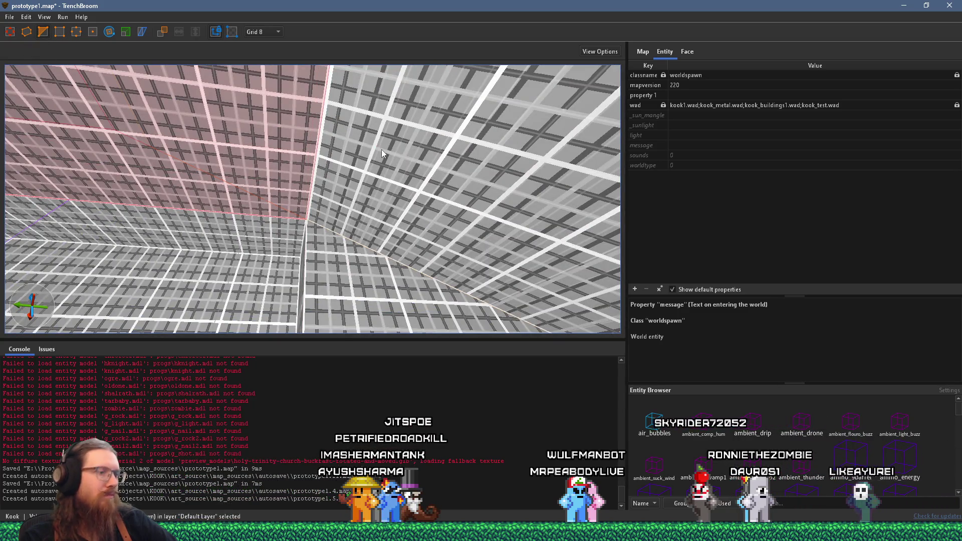
{"action": "mouse_move", "coordinate": [381, 150]}
{"action": "left_mouse_down"}
{"action": "mouse_move", "coordinate": [329, 209]}
{"action": "mouse_move", "coordinate": [375, 263]}
{"action": "mouse_move", "coordinate": [425, 278]}
{"action": "mouse_move", "coordinate": [392, 292]}
{"action": "mouse_move", "coordinate": [380, 248]}
{"action": "mouse_move", "coordinate": [494, 224]}
{"action": "mouse_move", "coordinate": [366, 191]}
{"action": "left_mouse_up"}
{"action": "left_click", "coordinate": [364, 188]}
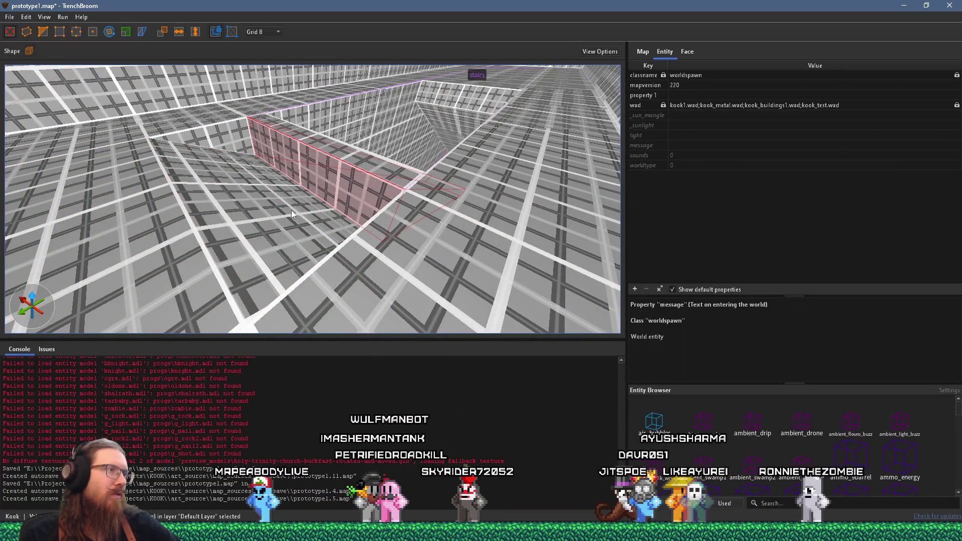
{"action": "left_click", "coordinate": [288, 213]}
{"action": "mouse_move", "coordinate": [317, 215]}
{"action": "left_mouse_down"}
{"action": "mouse_move", "coordinate": [221, 238]}
{"action": "mouse_move", "coordinate": [289, 210]}
{"action": "mouse_move", "coordinate": [342, 207]}
{"action": "mouse_move", "coordinate": [381, 221]}
{"action": "mouse_move", "coordinate": [122, 81]}
{"action": "left_mouse_up"}
{"action": "key", "text": "Escape"}
Save prototype1.map and compile it into prototype1.bsp.
{"action": "left_click", "coordinate": [10, 17]}
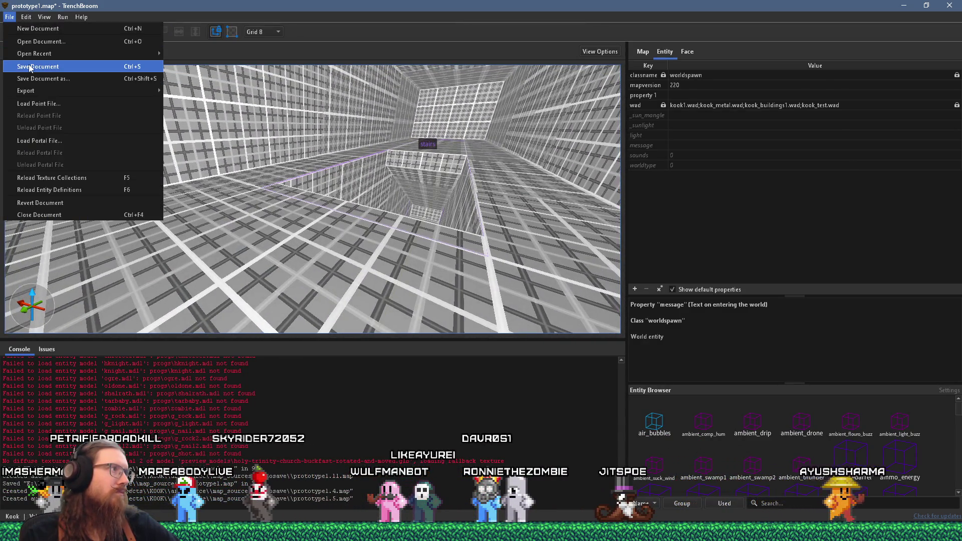
{"action": "left_click", "coordinate": [58, 65]}
{"action": "left_click", "coordinate": [76, 28]}
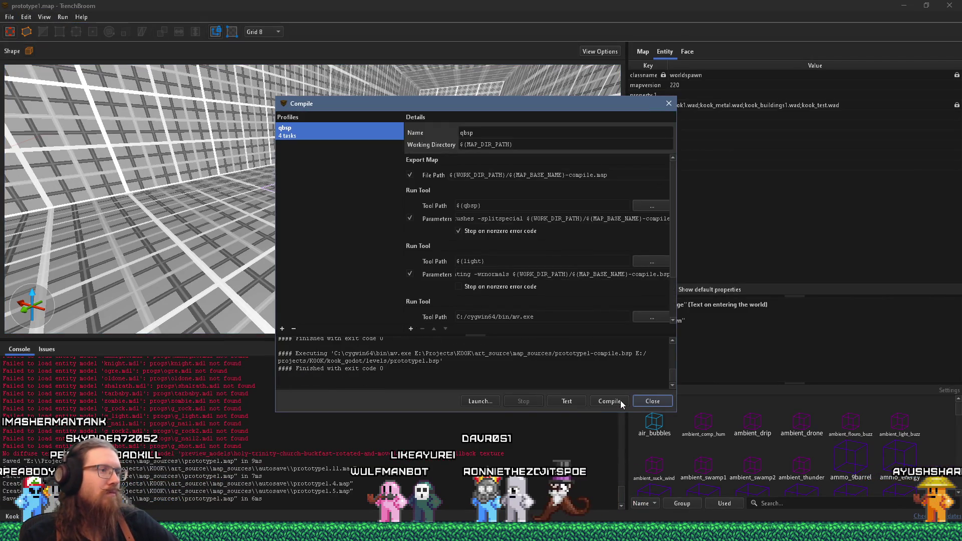
{"action": "left_click", "coordinate": [643, 400]}
{"action": "key", "text": "alt+Tab"}
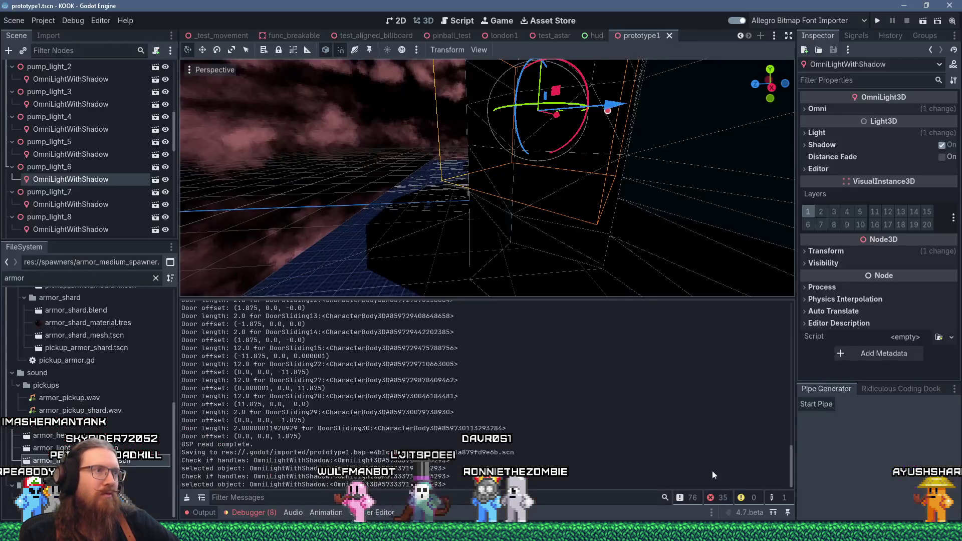
Move CageLightWall19 3.875 units along X over the reimported level, then undo that move.
{"action": "scroll", "coordinate": [542, 249], "scroll_direction": "up", "scroll_amount": 3}
{"action": "mouse_move", "coordinate": [542, 250]}
{"action": "left_mouse_down"}
{"action": "mouse_move", "coordinate": [544, 181]}
{"action": "mouse_move", "coordinate": [555, 211]}
{"action": "mouse_move", "coordinate": [546, 193]}
{"action": "mouse_move", "coordinate": [571, 221]}
{"action": "mouse_move", "coordinate": [531, 198]}
{"action": "left_mouse_up"}
{"action": "scroll", "coordinate": [545, 193], "scroll_direction": "up", "scroll_amount": 5}
{"action": "left_click", "coordinate": [491, 173]}
{"action": "mouse_move", "coordinate": [408, 177]}
{"action": "left_mouse_down"}
{"action": "mouse_move", "coordinate": [594, 182]}
{"action": "mouse_move", "coordinate": [427, 257]}
{"action": "mouse_move", "coordinate": [586, 165]}
{"action": "mouse_move", "coordinate": [490, 134]}
{"action": "mouse_move", "coordinate": [610, 140]}
{"action": "mouse_move", "coordinate": [570, 242]}
{"action": "left_mouse_up"}
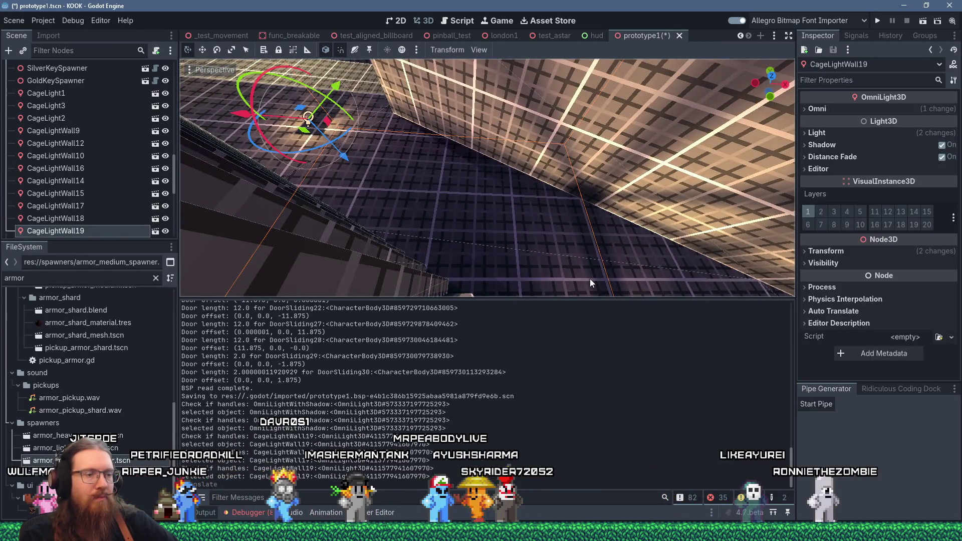
{"action": "key", "text": "ctrl+z"}
Select the prototype1 level nodes, frame them, and cancel a move so the geometry stays put.
{"action": "left_click_drag", "start_coordinate": [554, 249], "coordinate": [524, 191]}
{"action": "left_click_drag", "start_coordinate": [589, 166], "coordinate": [583, 181]}
{"action": "left_click", "coordinate": [598, 171], "text": "shift"}
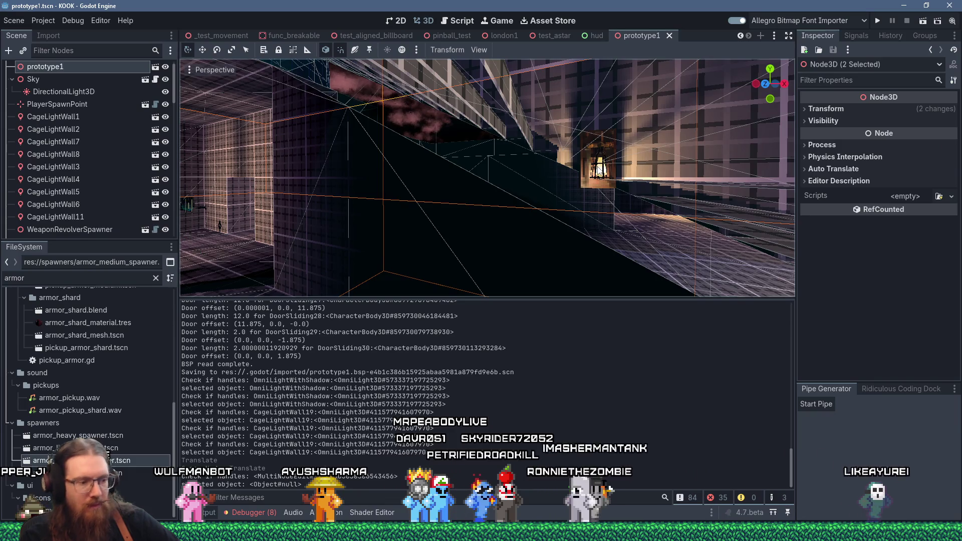
{"action": "key", "text": "f"}
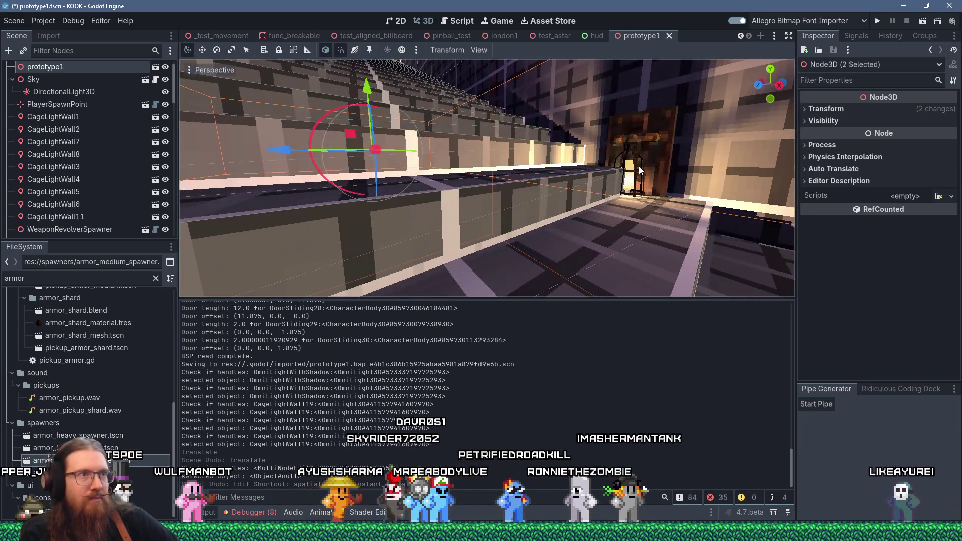
{"action": "left_click", "coordinate": [639, 170], "text": "shift"}
{"action": "key", "text": "g"}
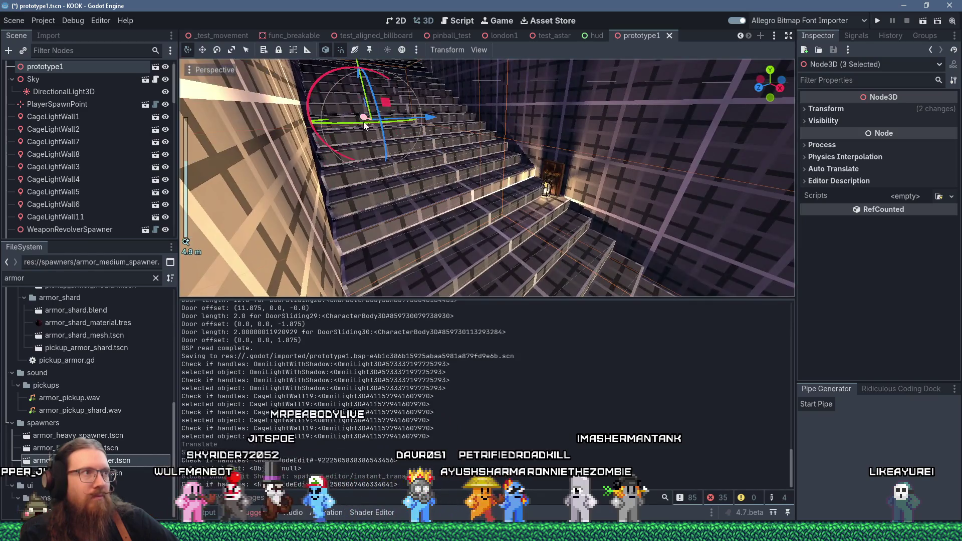
{"action": "key", "text": "Escape"}
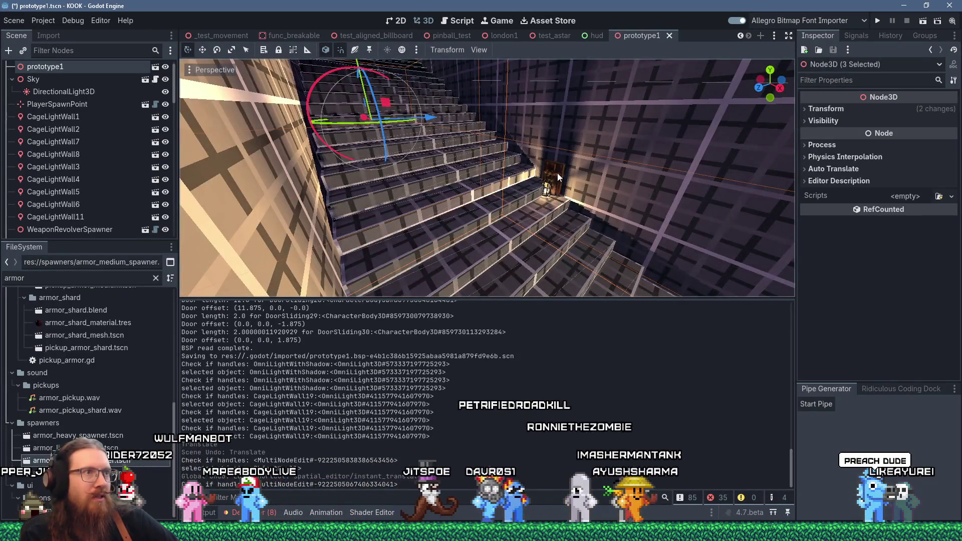
Select CageLightWall18, orbit around it, and reselect the two level nodes.
{"action": "scroll", "coordinate": [559, 177], "scroll_direction": "up", "scroll_amount": 3}
{"action": "key", "text": "g"}
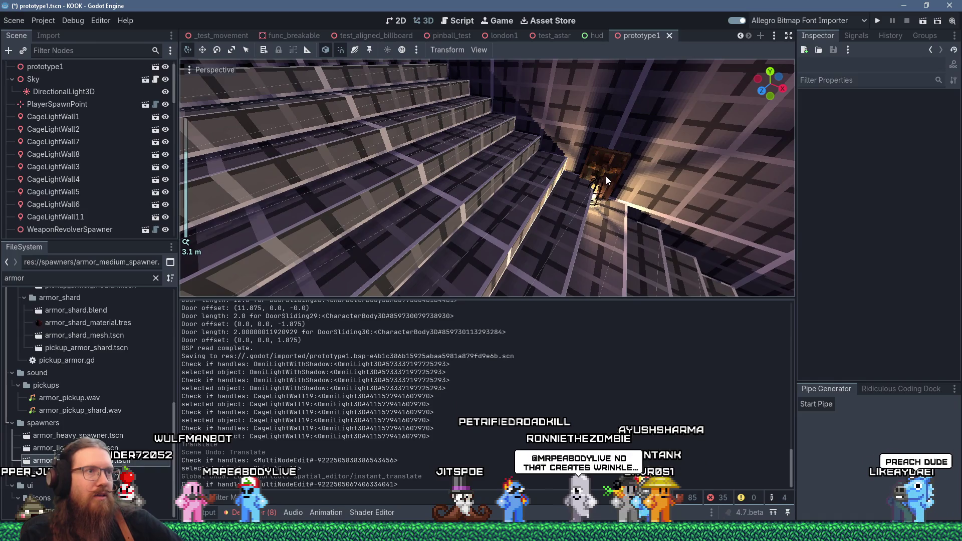
{"action": "left_click", "coordinate": [607, 184]}
{"action": "mouse_move", "coordinate": [607, 184]}
{"action": "left_mouse_down"}
{"action": "mouse_move", "coordinate": [507, 148]}
{"action": "mouse_move", "coordinate": [408, 155]}
{"action": "mouse_move", "coordinate": [464, 212]}
{"action": "mouse_move", "coordinate": [381, 191]}
{"action": "mouse_move", "coordinate": [481, 207]}
{"action": "left_mouse_up"}
{"action": "scroll", "coordinate": [408, 154], "scroll_direction": "down", "scroll_amount": 3}
{"action": "scroll", "coordinate": [464, 213], "scroll_direction": "up", "scroll_amount": 2}
{"action": "left_click", "coordinate": [381, 191], "text": "shift"}
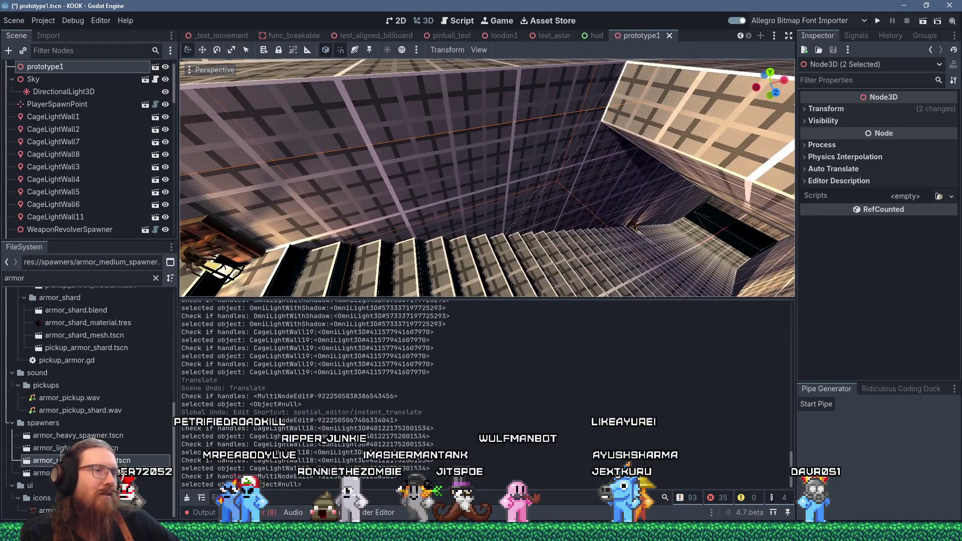
Select CageLightWall18 plus a second cage light, move both 3.875 units along X, and check the stair corner.
{"action": "key", "text": "s"}
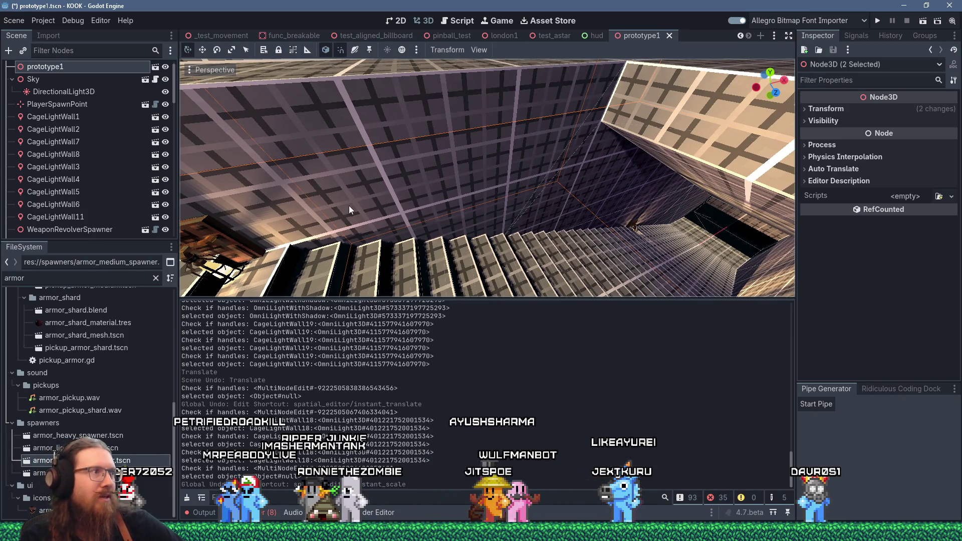
{"action": "left_click", "coordinate": [234, 268]}
{"action": "left_click", "coordinate": [568, 251]}
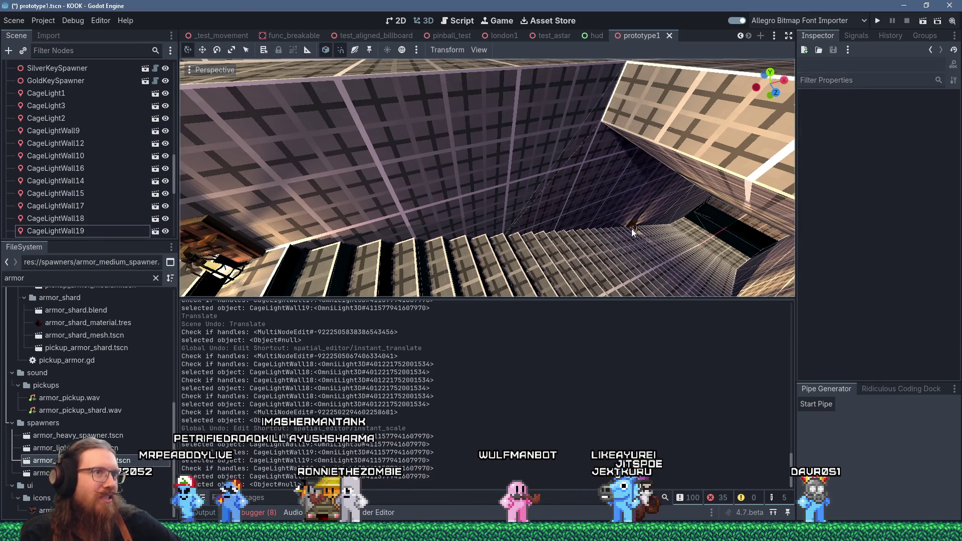
{"action": "left_click", "coordinate": [635, 228]}
{"action": "left_click", "coordinate": [635, 228]}
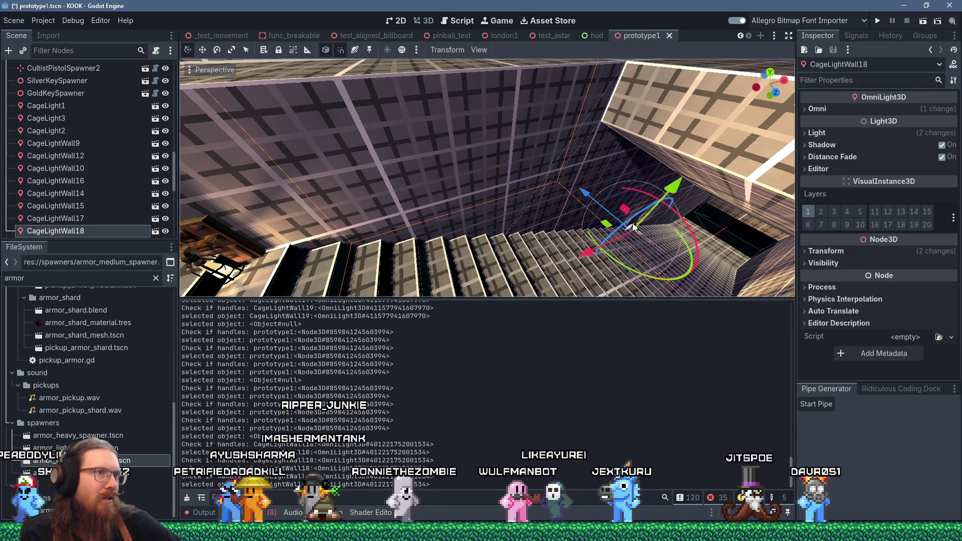
{"action": "left_click", "coordinate": [218, 249], "text": "shift"}
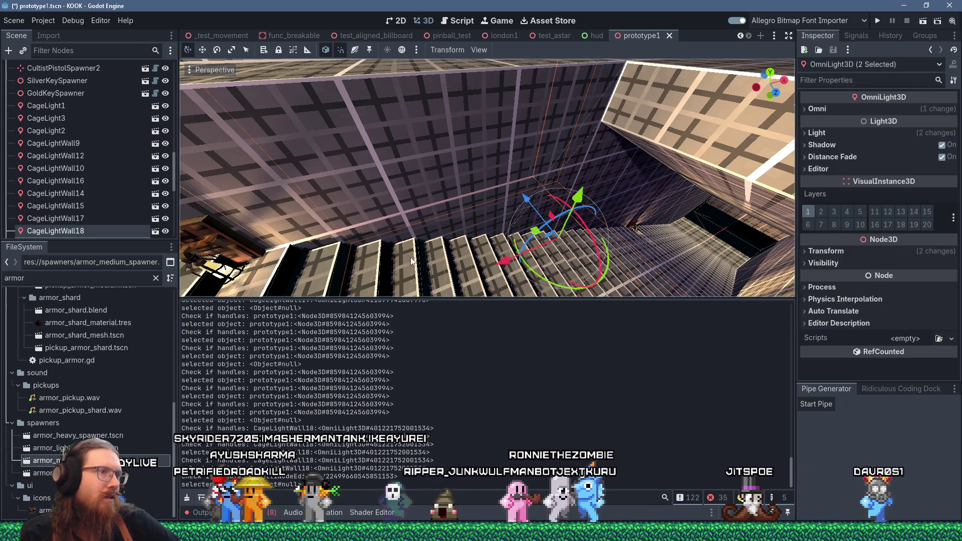
{"action": "mouse_move", "coordinate": [504, 263]}
{"action": "left_mouse_down"}
{"action": "mouse_move", "coordinate": [605, 242]}
{"action": "mouse_move", "coordinate": [576, 208]}
{"action": "mouse_move", "coordinate": [516, 196]}
{"action": "left_mouse_up"}
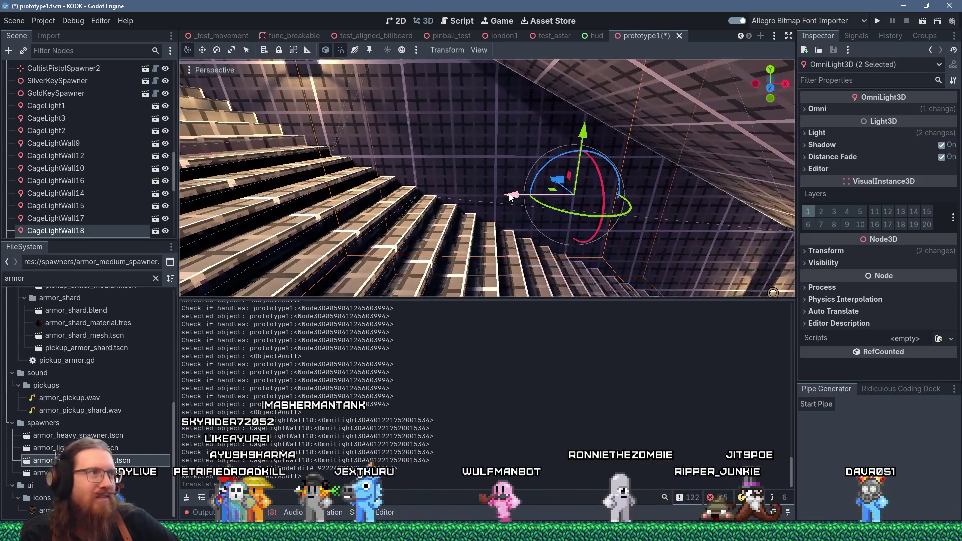
{"action": "mouse_move", "coordinate": [620, 241]}
{"action": "left_mouse_down"}
{"action": "mouse_move", "coordinate": [598, 249]}
{"action": "mouse_move", "coordinate": [436, 231]}
{"action": "left_mouse_up"}
{"action": "mouse_move", "coordinate": [584, 243]}
{"action": "left_mouse_down"}
{"action": "mouse_move", "coordinate": [337, 217]}
{"action": "mouse_move", "coordinate": [541, 66]}
{"action": "mouse_move", "coordinate": [537, 168]}
{"action": "mouse_move", "coordinate": [444, 179]}
{"action": "mouse_move", "coordinate": [319, 170]}
{"action": "mouse_move", "coordinate": [380, 144]}
{"action": "mouse_move", "coordinate": [479, 159]}
{"action": "mouse_move", "coordinate": [526, 208]}
{"action": "mouse_move", "coordinate": [587, 200]}
{"action": "mouse_move", "coordinate": [612, 182]}
{"action": "mouse_move", "coordinate": [591, 205]}
{"action": "mouse_move", "coordinate": [629, 189]}
{"action": "left_mouse_up"}
Back in TrenchBroom, fly down to the floor and select the wall brush in the room corner.
{"action": "key", "text": "alt+Tab"}
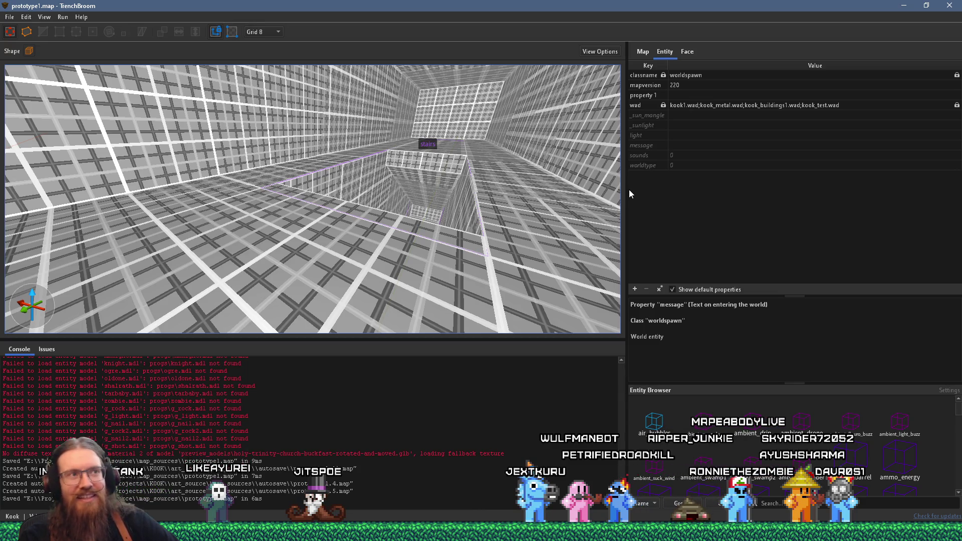
{"action": "mouse_move", "coordinate": [458, 241]}
{"action": "left_mouse_down"}
{"action": "mouse_move", "coordinate": [443, 260]}
{"action": "mouse_move", "coordinate": [303, 203]}
{"action": "mouse_move", "coordinate": [370, 132]}
{"action": "mouse_move", "coordinate": [319, 38]}
{"action": "mouse_move", "coordinate": [468, 146]}
{"action": "mouse_move", "coordinate": [308, 159]}
{"action": "mouse_move", "coordinate": [442, 162]}
{"action": "left_mouse_up"}
{"action": "left_click", "coordinate": [311, 160]}
{"action": "left_click_drag", "start_coordinate": [380, 130], "coordinate": [485, 145]}
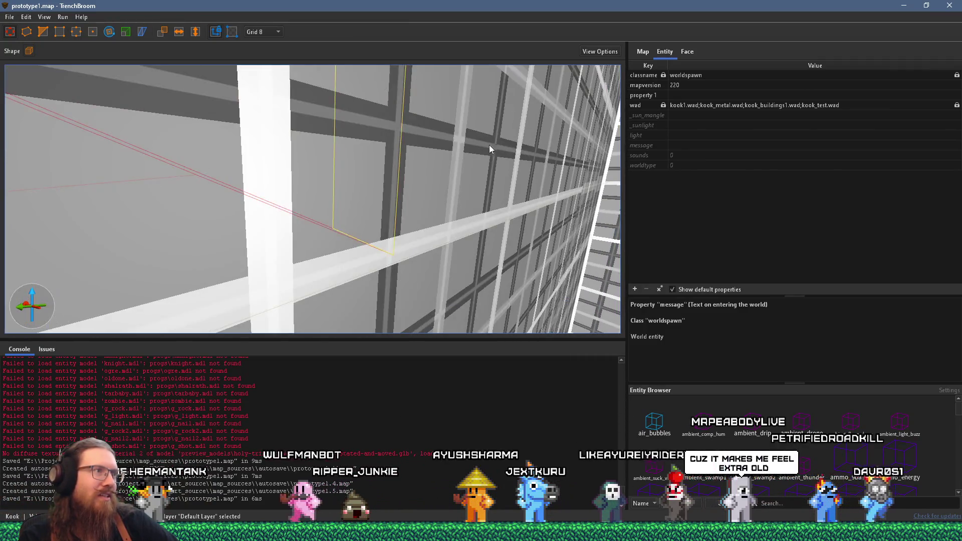
{"action": "mouse_move", "coordinate": [415, 149]}
{"action": "left_mouse_down"}
{"action": "mouse_move", "coordinate": [466, 147]}
{"action": "mouse_move", "coordinate": [370, 126]}
{"action": "mouse_move", "coordinate": [306, 130]}
{"action": "mouse_move", "coordinate": [350, 138]}
{"action": "mouse_move", "coordinate": [377, 183]}
{"action": "left_mouse_up"}
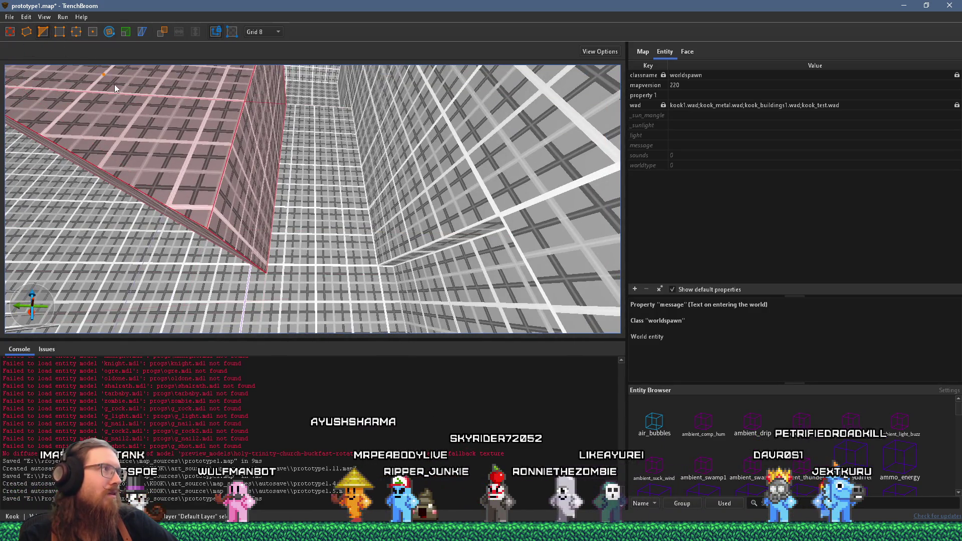
Abandon the clip and stretch the overhead brush by dragging its left and right faces inward.
{"action": "left_click", "coordinate": [349, 209]}
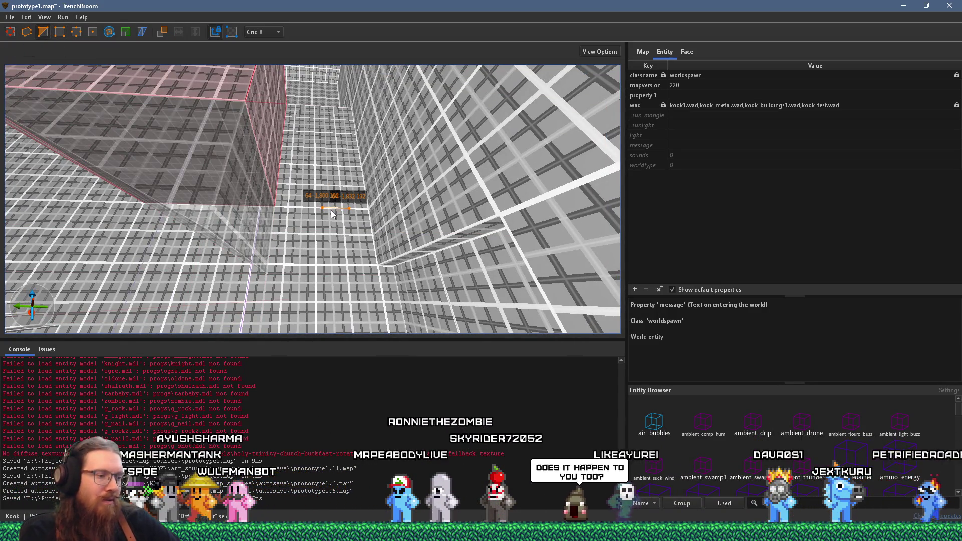
{"action": "key", "text": "Escape"}
{"action": "key", "text": "Escape"}
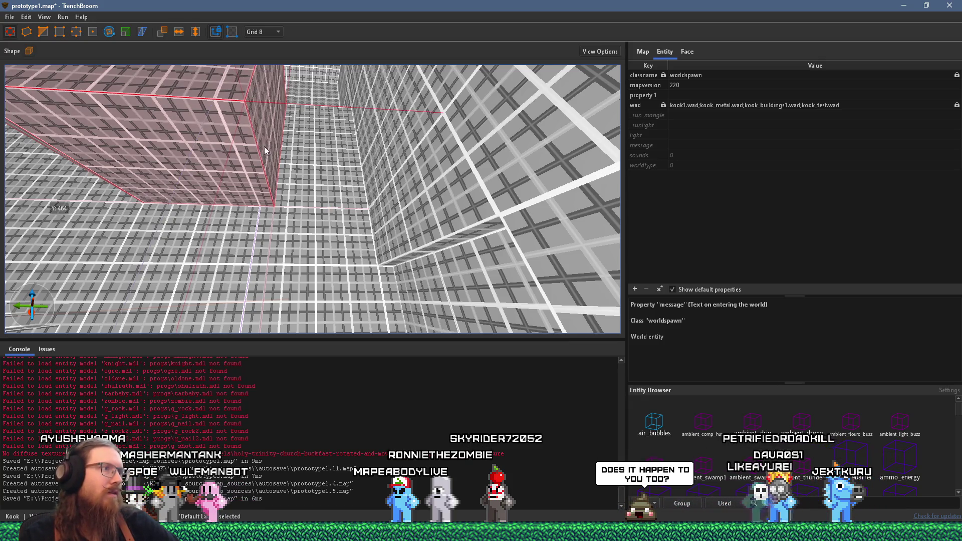
{"action": "mouse_move", "coordinate": [372, 164]}
{"action": "left_mouse_down"}
{"action": "mouse_move", "coordinate": [465, 176]}
{"action": "mouse_move", "coordinate": [441, 200]}
{"action": "mouse_move", "coordinate": [482, 233]}
{"action": "mouse_move", "coordinate": [293, 140]}
{"action": "mouse_move", "coordinate": [369, 145]}
{"action": "left_mouse_up"}
{"action": "scroll", "coordinate": [359, 170], "scroll_direction": "down", "scroll_amount": 5}
{"action": "scroll", "coordinate": [455, 220], "scroll_direction": "up", "scroll_amount": 5}
{"action": "left_click_drag", "start_coordinate": [214, 165], "coordinate": [244, 164]}
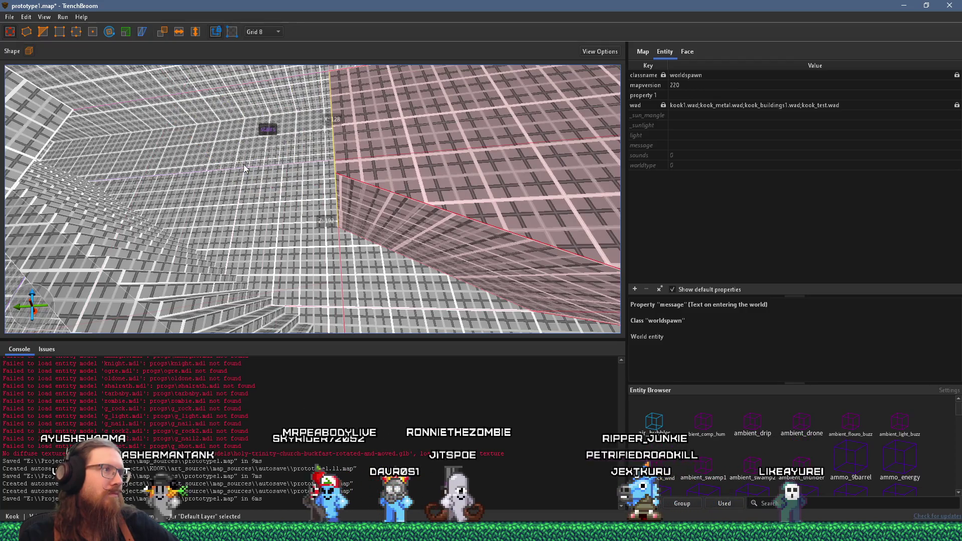
{"action": "mouse_move", "coordinate": [421, 202]}
{"action": "left_mouse_down"}
{"action": "mouse_move", "coordinate": [432, 185]}
{"action": "mouse_move", "coordinate": [380, 203]}
{"action": "left_mouse_up"}
{"action": "scroll", "coordinate": [380, 203], "scroll_direction": "up", "scroll_amount": 4}
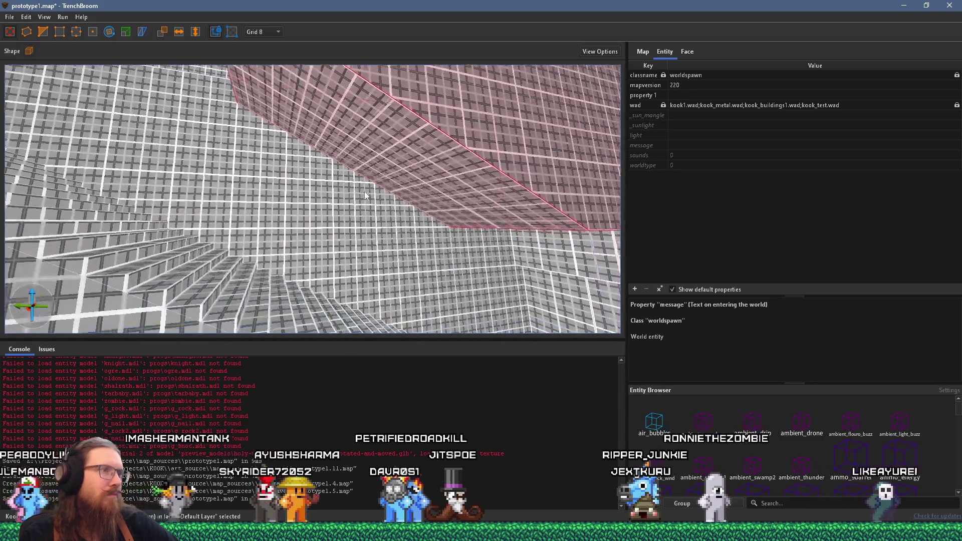
{"action": "mouse_move", "coordinate": [367, 207]}
{"action": "left_mouse_down"}
{"action": "mouse_move", "coordinate": [429, 279]}
{"action": "mouse_move", "coordinate": [349, 228]}
{"action": "left_mouse_up"}
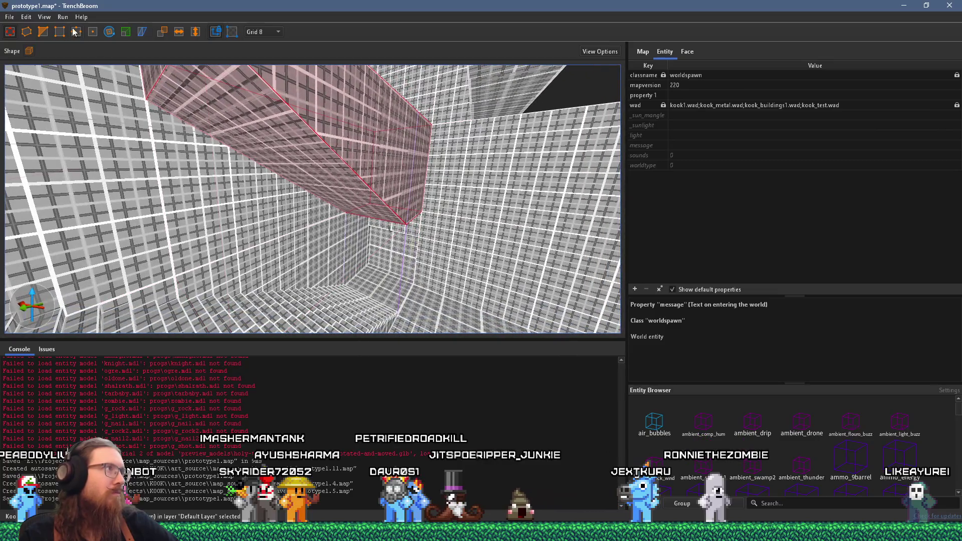
Save prototype1.map via File > Save Document and switch away from TrenchBroom.
{"action": "left_click", "coordinate": [9, 16]}
{"action": "left_click", "coordinate": [30, 65]}
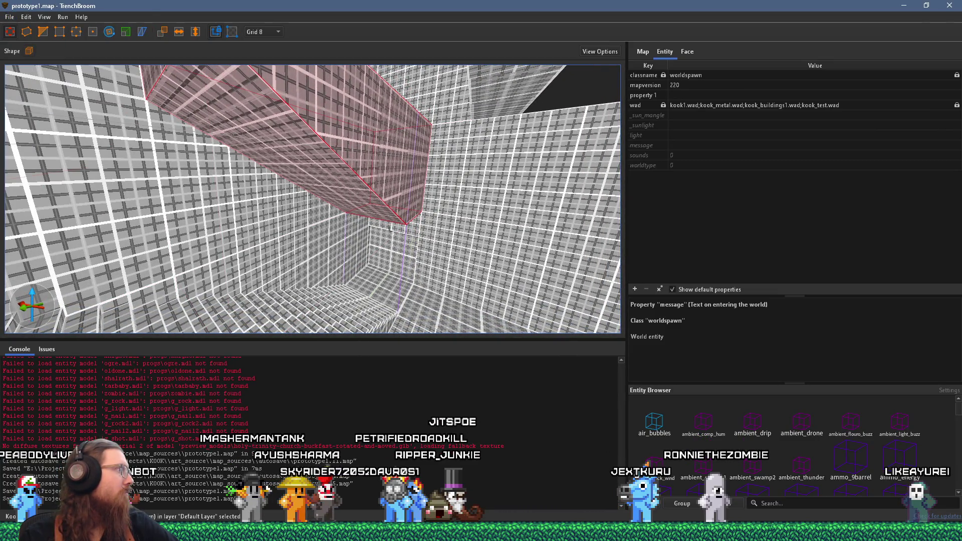
{"action": "key", "text": "alt+Tab"}
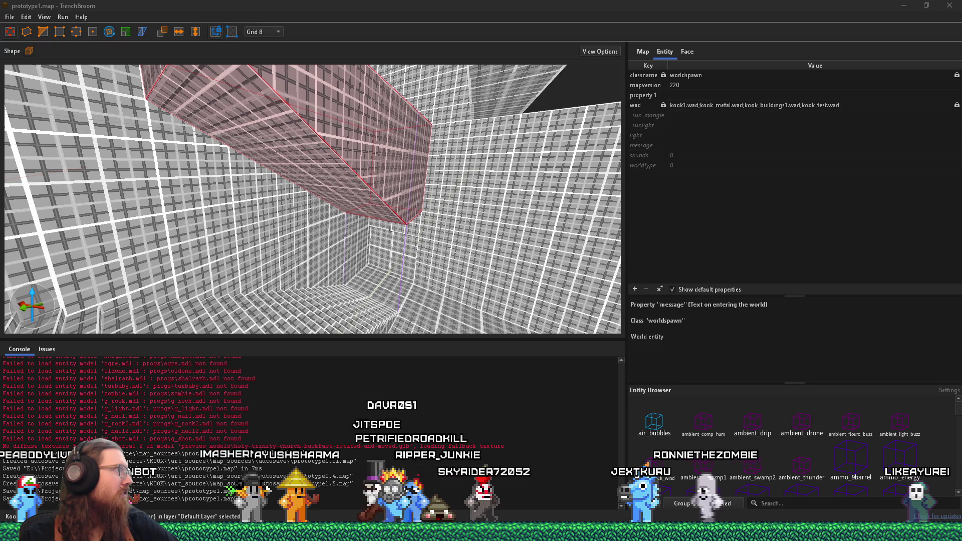